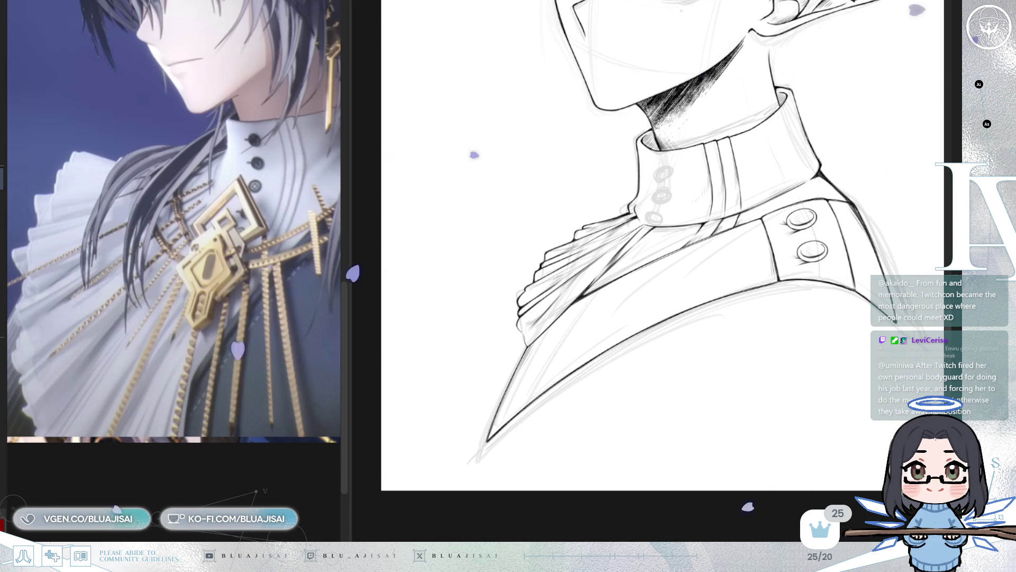
# - Hatch a dark shadow inside the fold of the high collar
pyautogui.scroll(4, 556, 352)
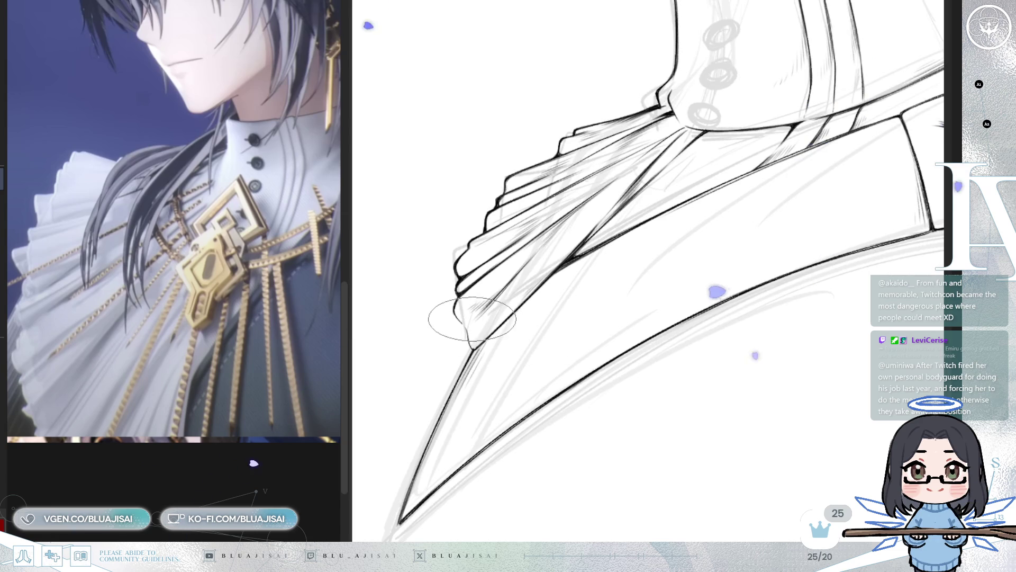
pyautogui.scroll(1, 472, 316)
pyautogui.scroll(1, 471, 304)
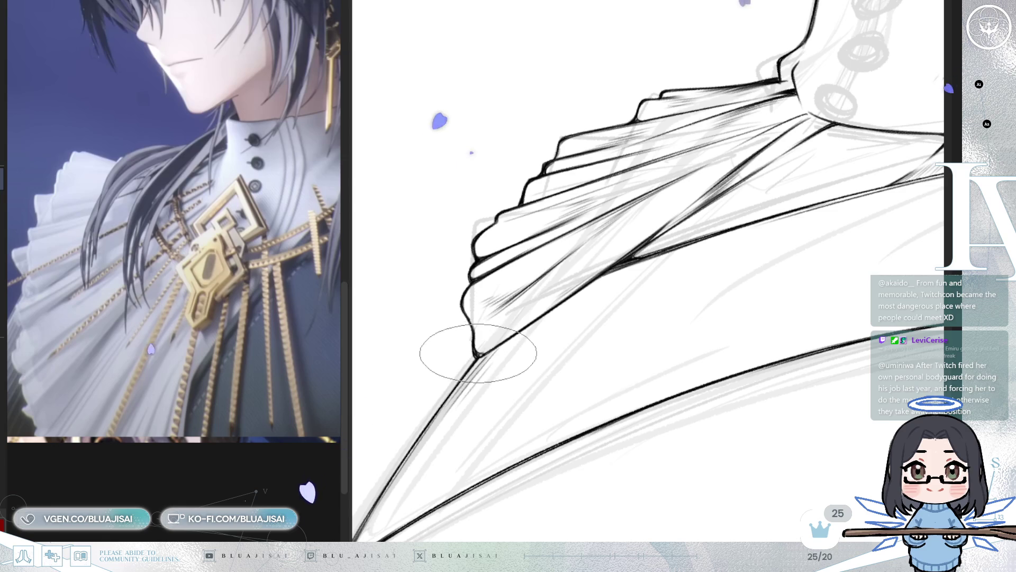
pyautogui.moveTo(480, 354); pyautogui.dragTo(486, 369)
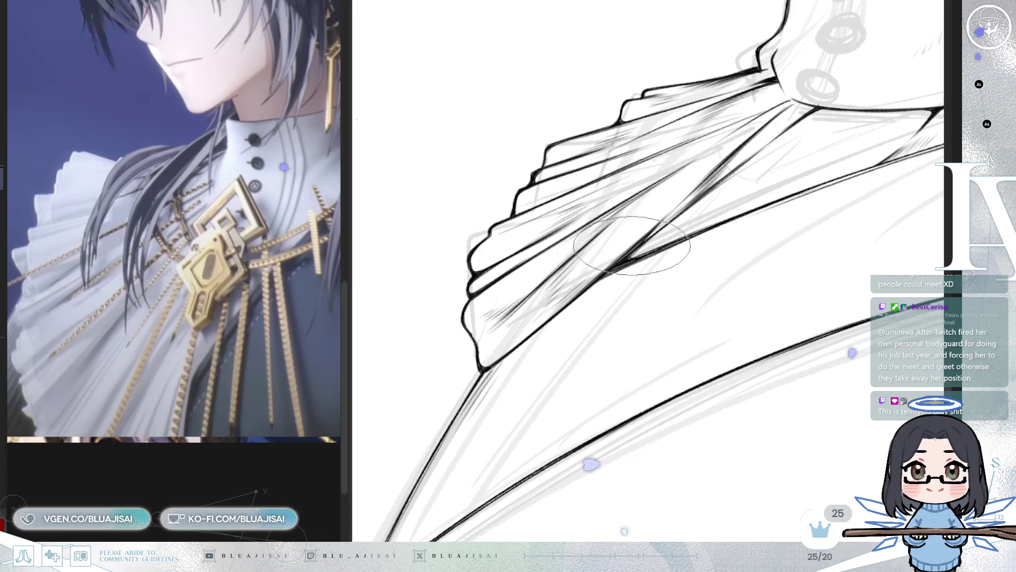
pyautogui.scroll(-3, 623, 233)
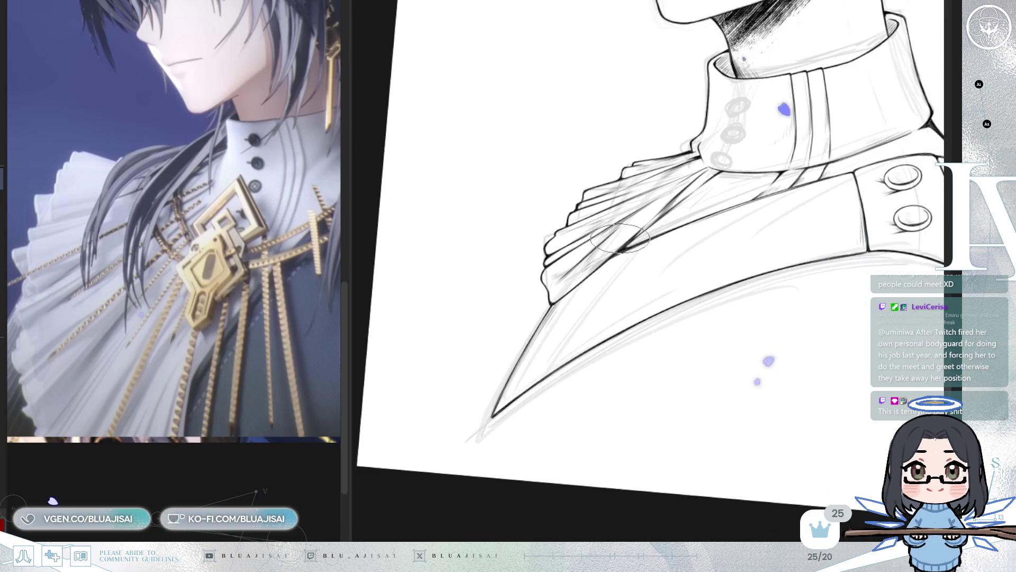
pyautogui.scroll(-4, 617, 242)
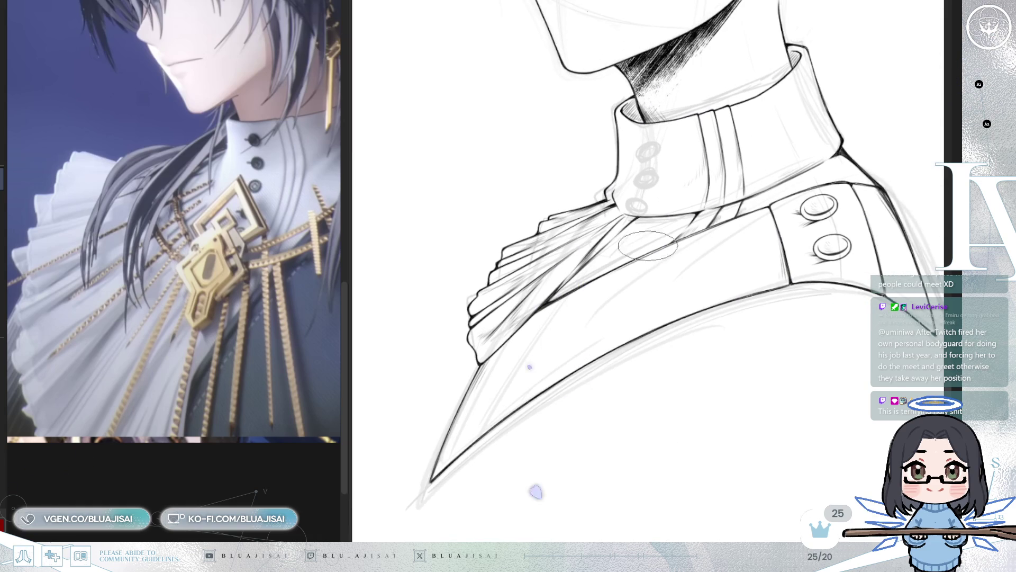
pyautogui.moveTo(648, 250); pyautogui.dragTo(548, 303)
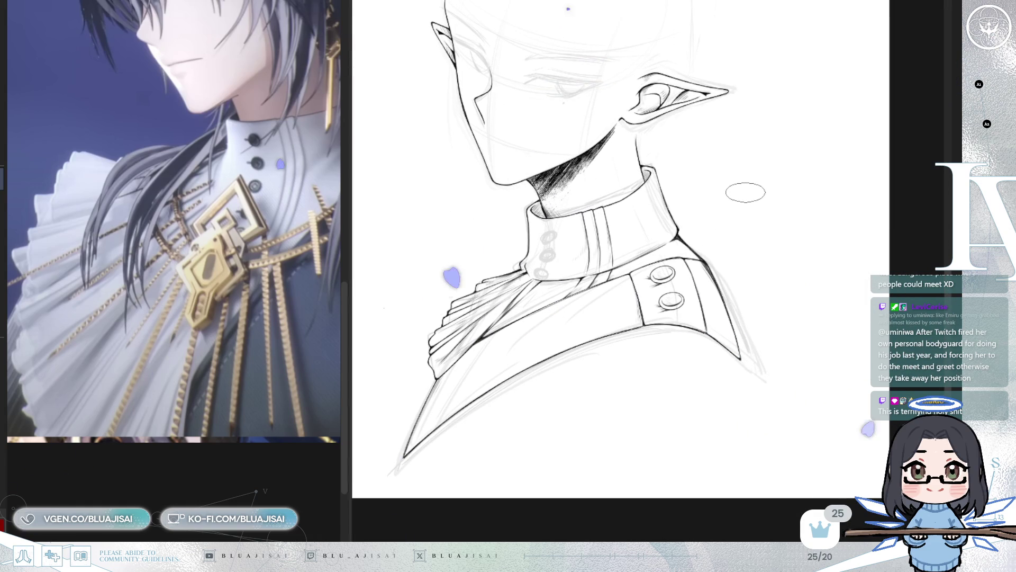
pyautogui.scroll(2, 745, 192)
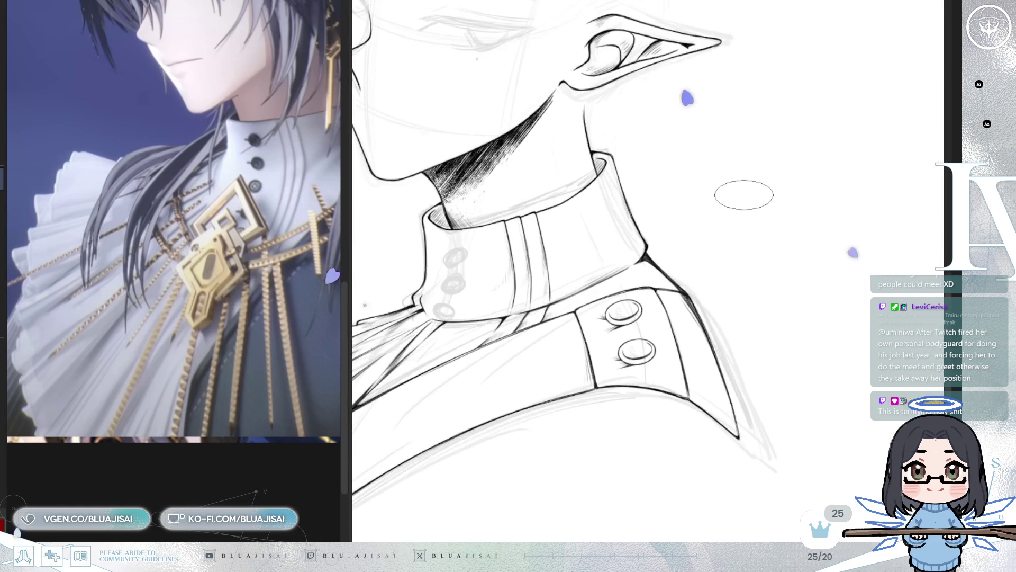
pyautogui.scroll(2, 744, 195)
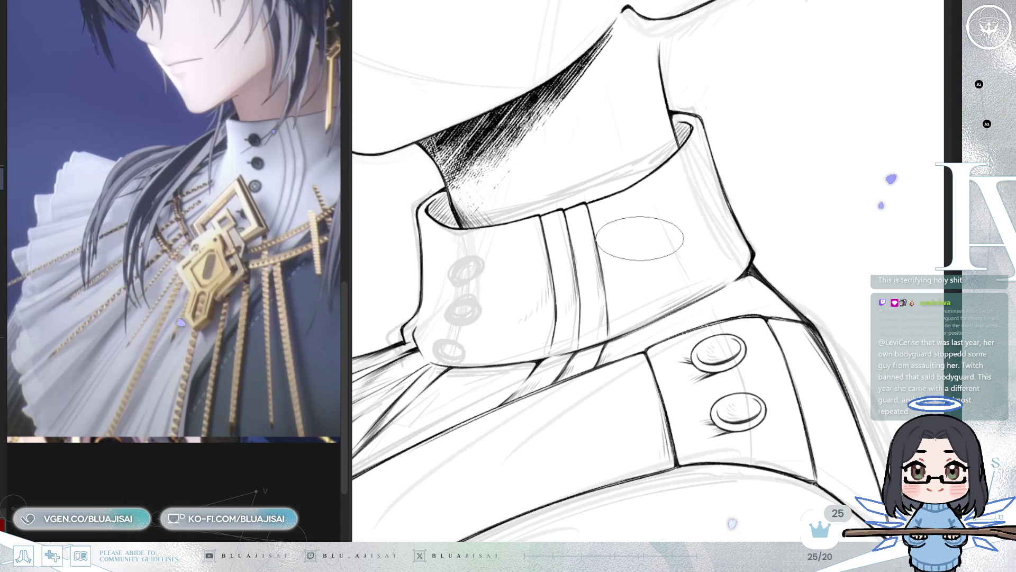
pyautogui.scroll(3, 648, 258)
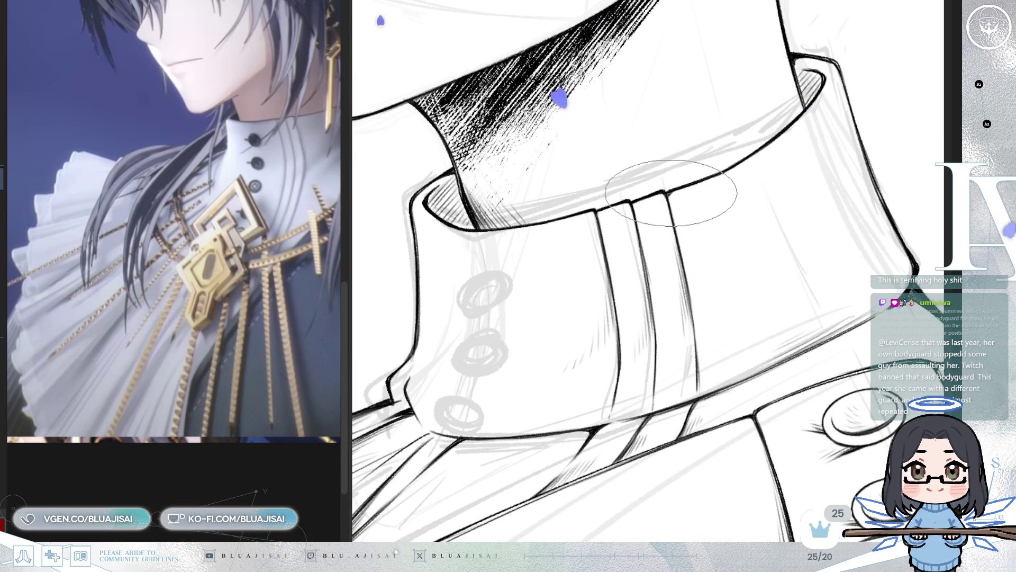
pyautogui.moveTo(679, 190)
pyautogui.mouseDown()
pyautogui.moveTo(679, 216)
pyautogui.moveTo(651, 208)
pyautogui.moveTo(611, 228)
pyautogui.mouseUp()
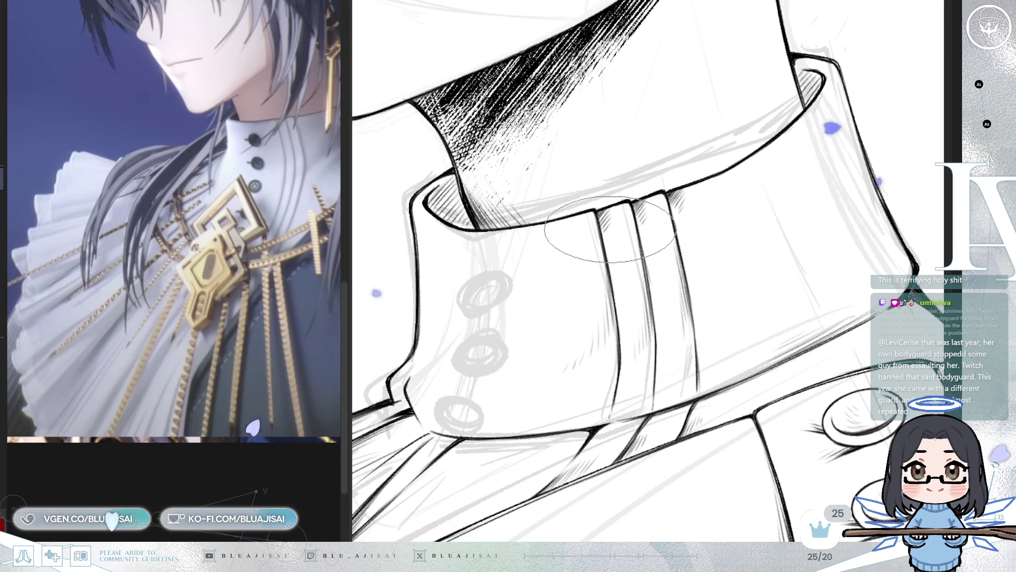
# - Mirror the canvas view to check the lineart, then flip it back to normal
pyautogui.hotkey('ctrl', '-')
pyautogui.press('h')
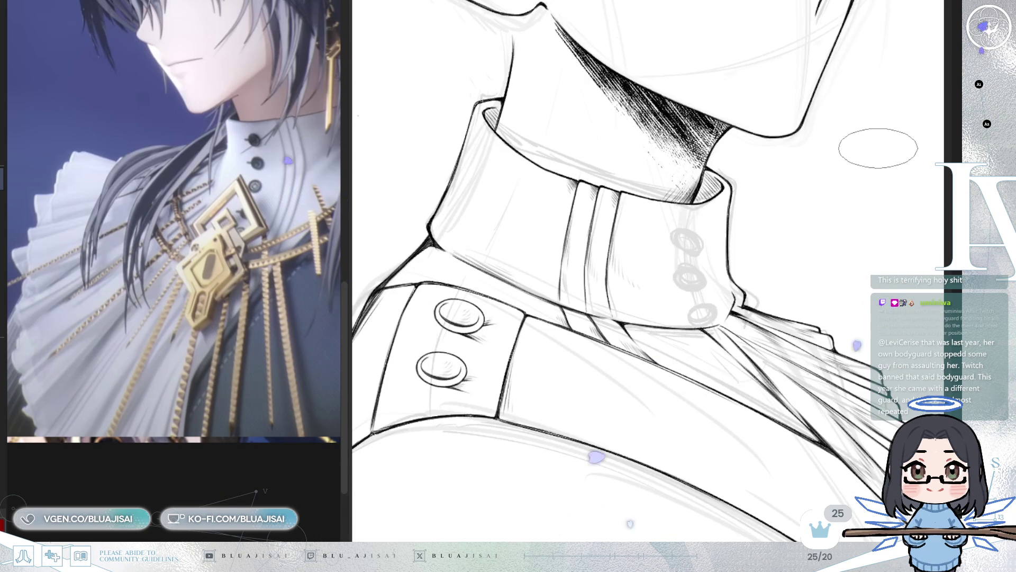
pyautogui.press('h')
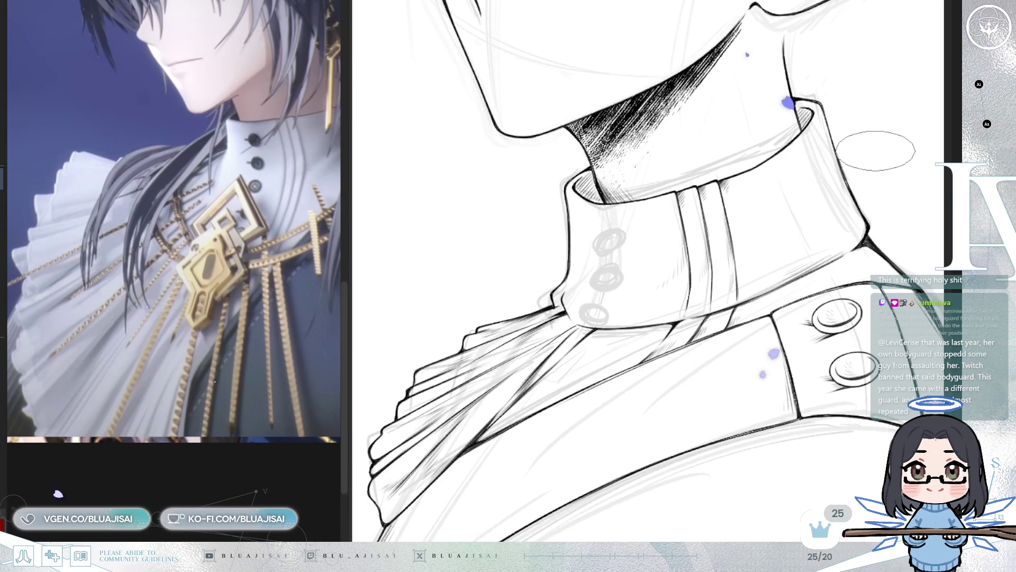
pyautogui.scroll(4, 556, 292)
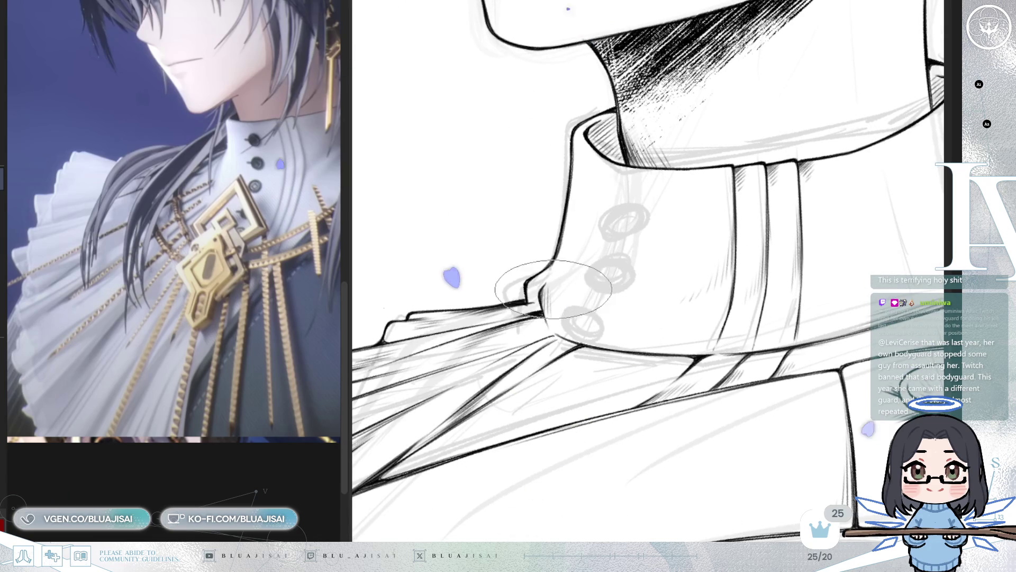
pyautogui.scroll(-1, 778, 174)
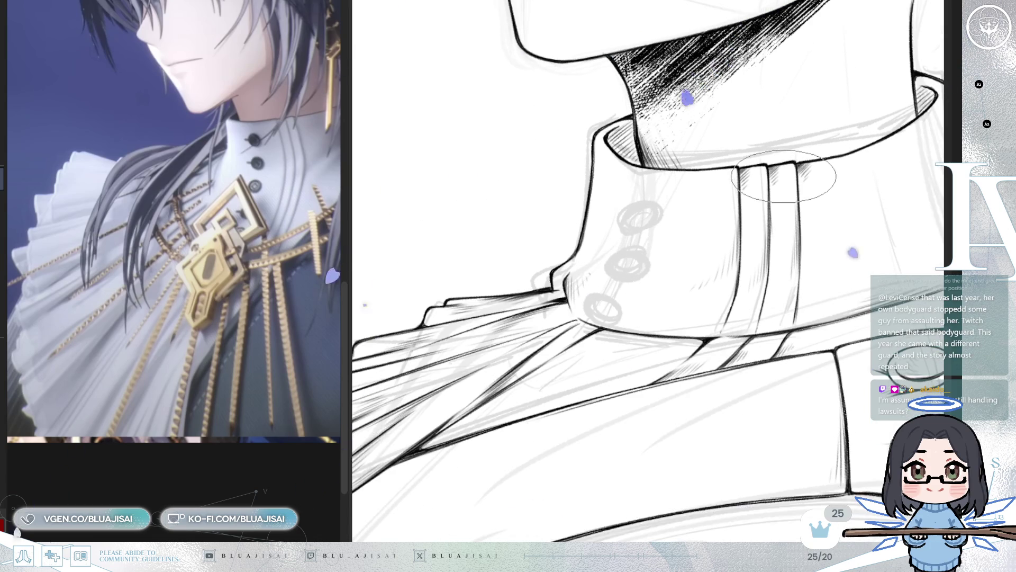
pyautogui.scroll(-2, 781, 175)
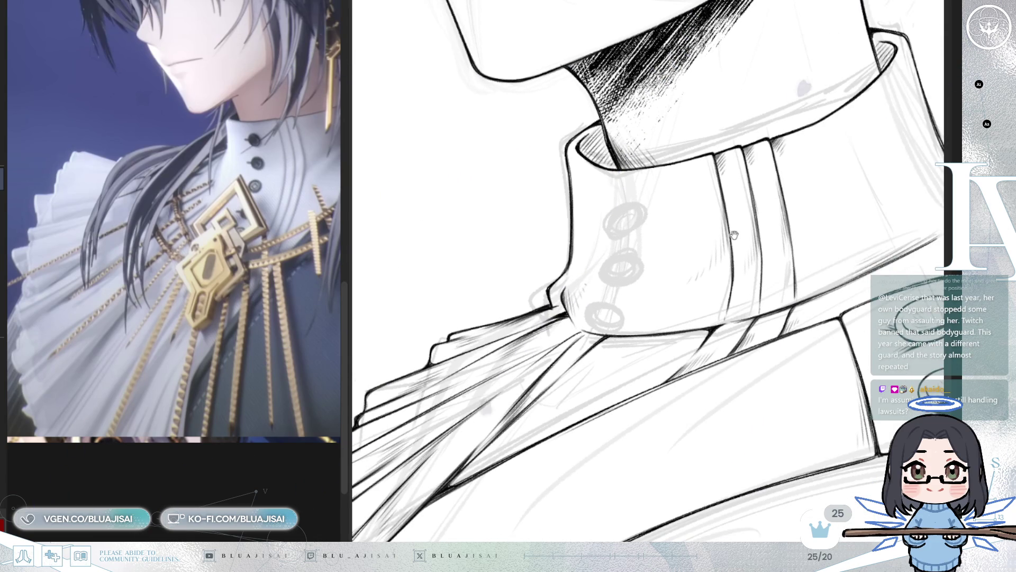
pyautogui.scroll(-3, 751, 220)
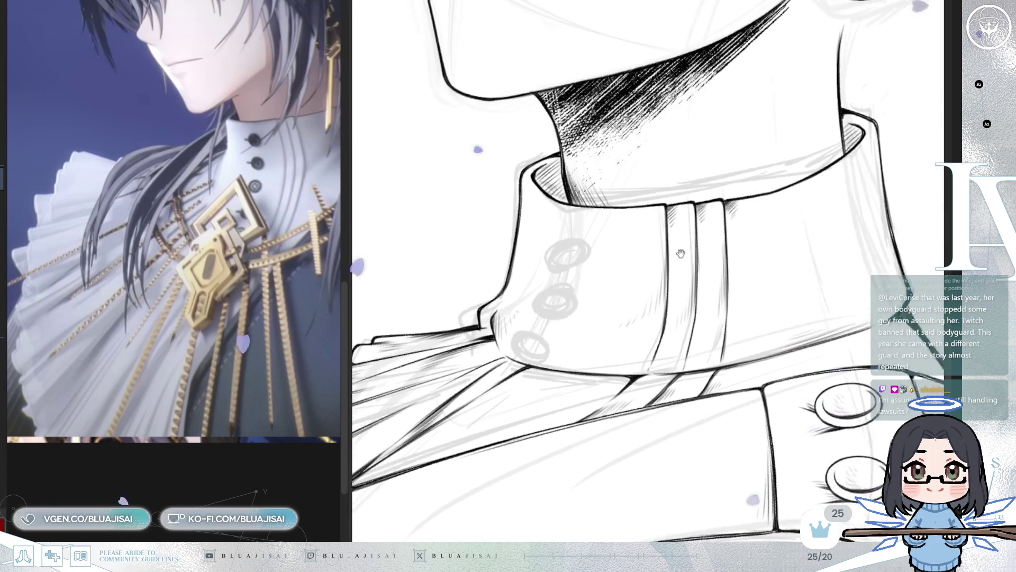
pyautogui.scroll(-1, 648, 271)
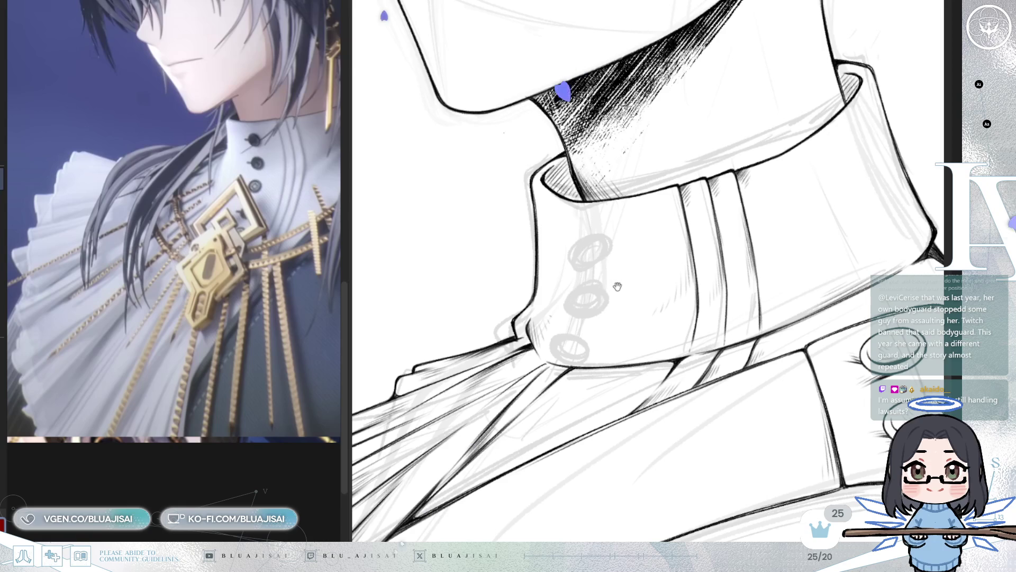
# - Sketch in red the collar's vertical opening line and a small button outline near its top
pyautogui.moveTo(573, 202)
pyautogui.mouseDown()
pyautogui.moveTo(570, 317)
pyautogui.moveTo(556, 364)
pyautogui.mouseUp()
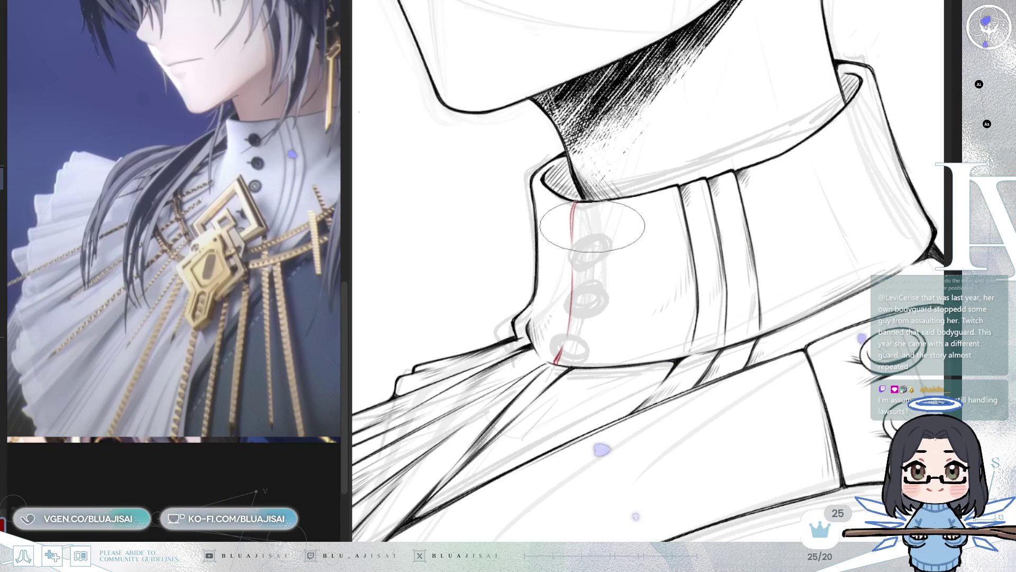
pyautogui.moveTo(588, 231); pyautogui.dragTo(585, 241)
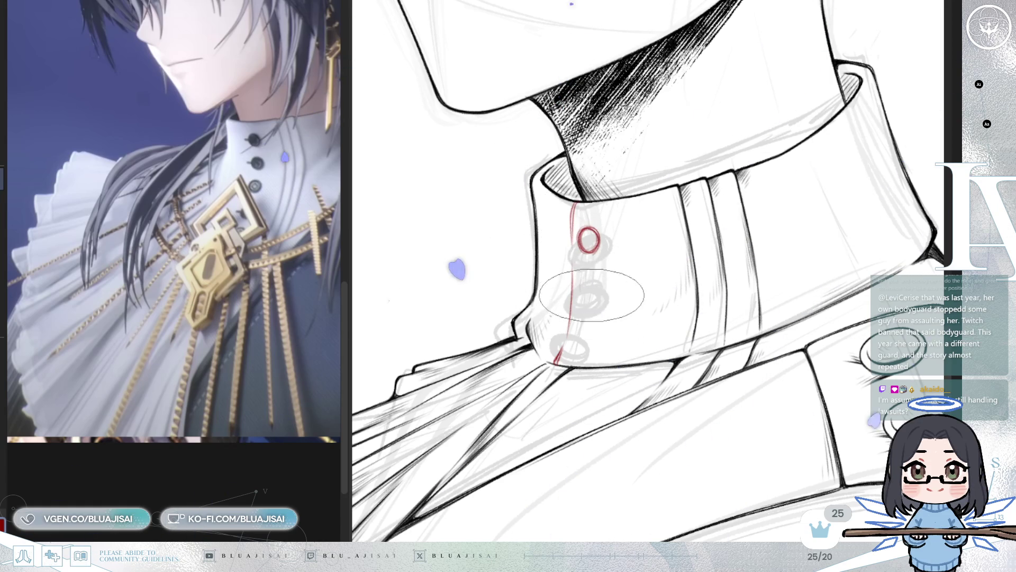
pyautogui.moveTo(575, 238); pyautogui.dragTo(566, 236)
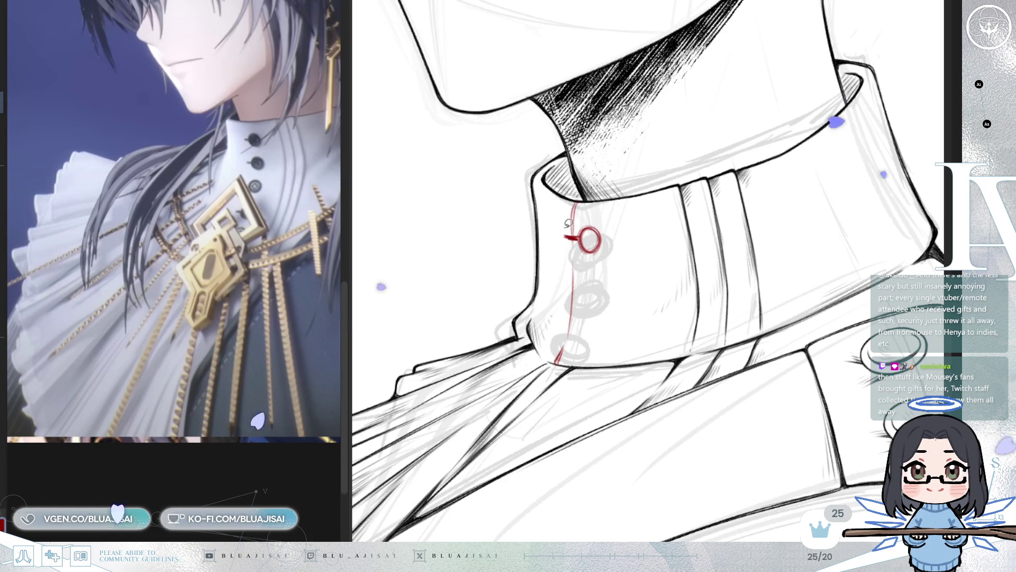
pyautogui.moveTo(561, 233); pyautogui.dragTo(596, 254)
# - Select the red button sketch, widen and enlarge it slightly downward, then deselect
pyautogui.moveTo(590, 215); pyautogui.dragTo(591, 218)
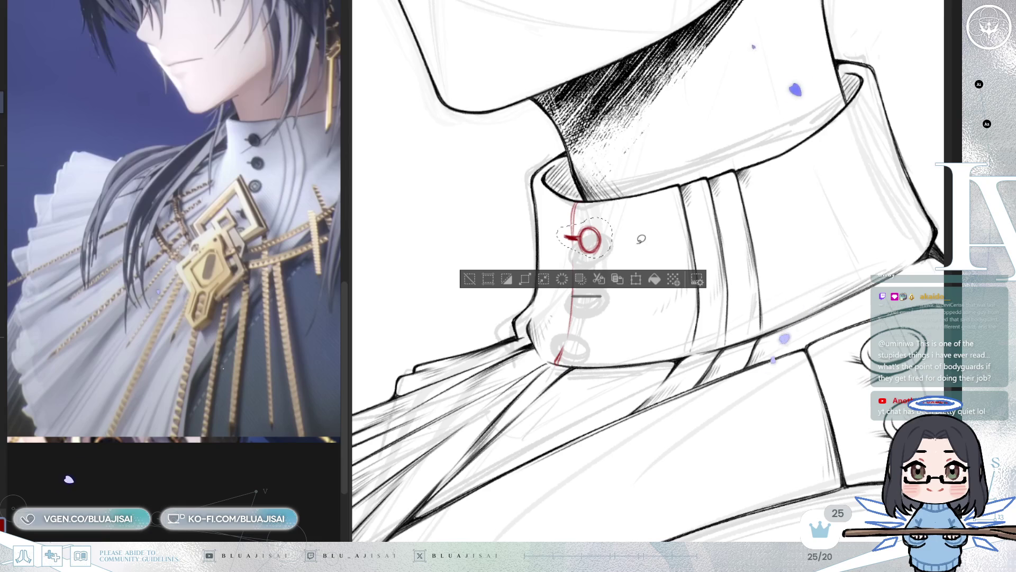
pyautogui.hotkey('ctrl', 't')
pyautogui.moveTo(614, 239); pyautogui.dragTo(620, 239)
pyautogui.moveTo(553, 239); pyautogui.dragTo(551, 239)
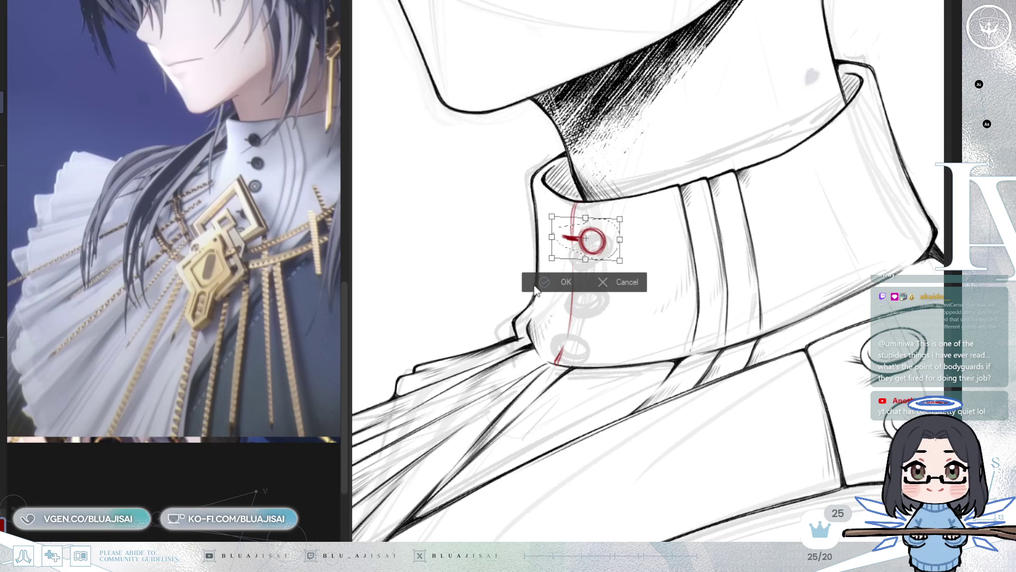
pyautogui.moveTo(620, 219); pyautogui.dragTo(618, 216)
pyautogui.moveTo(619, 263); pyautogui.dragTo(610, 250)
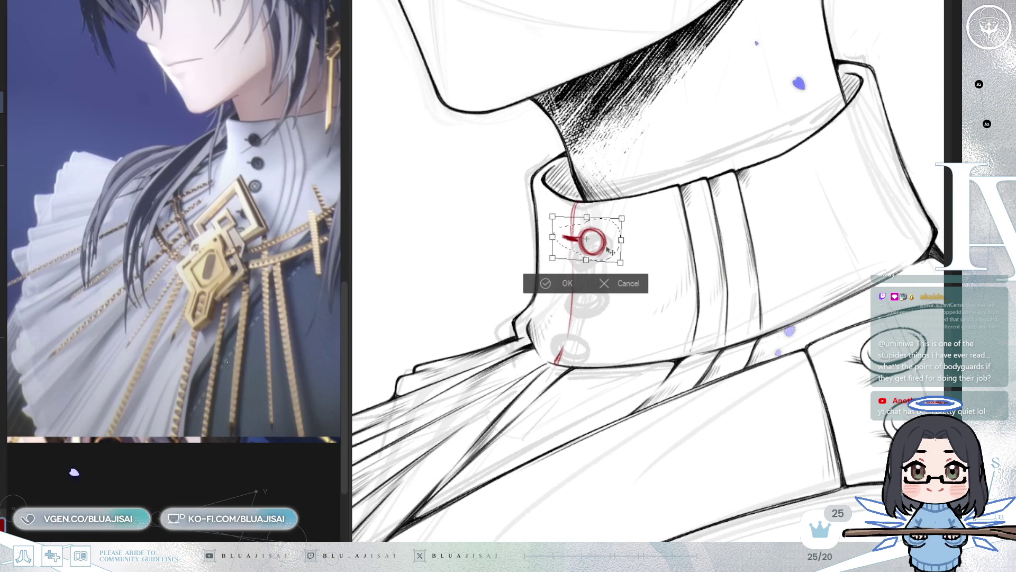
pyautogui.click(551, 286)
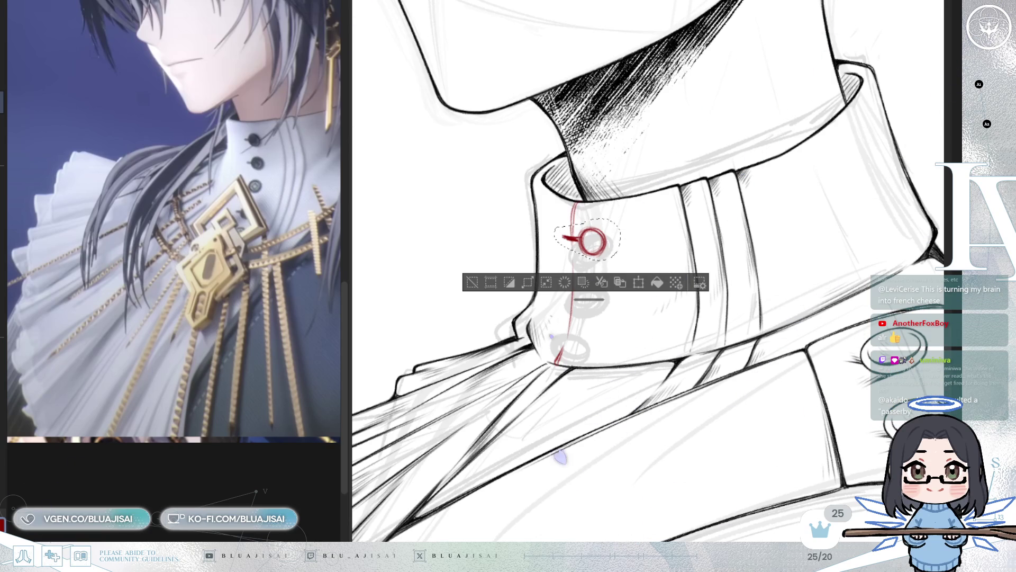
pyautogui.hotkey('ctrl', 'd')
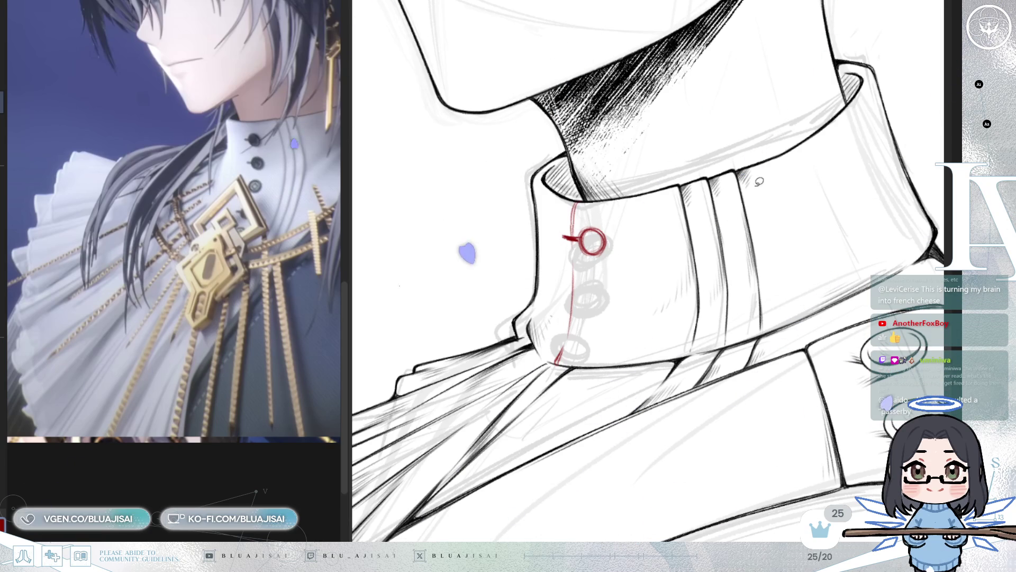
# - Raise the top red button loop and shrink it slightly into place
pyautogui.moveTo(664, 276); pyautogui.dragTo(711, 261)
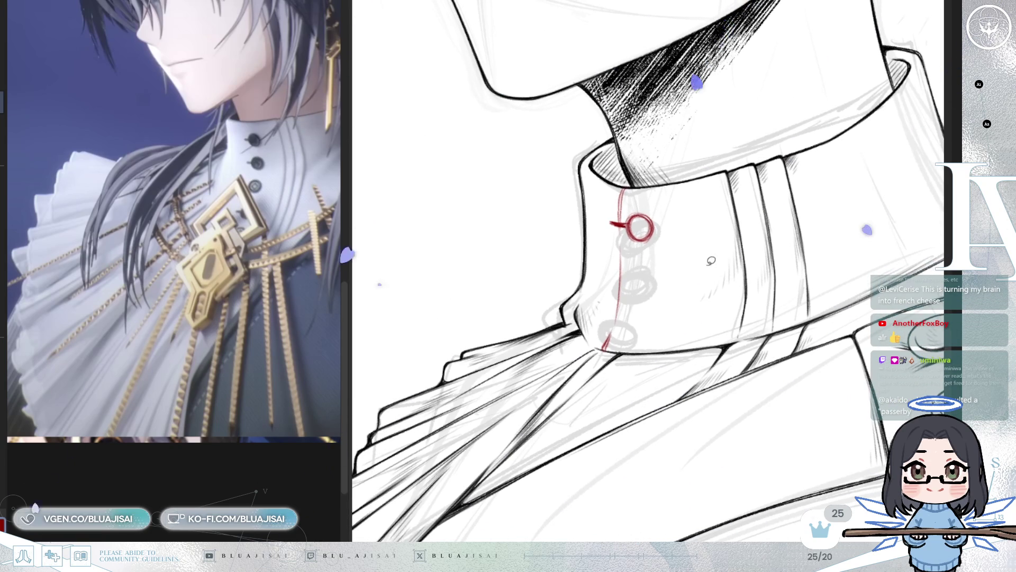
pyautogui.moveTo(613, 210)
pyautogui.mouseDown()
pyautogui.moveTo(651, 276)
pyautogui.moveTo(646, 290)
pyautogui.moveTo(650, 277)
pyautogui.mouseUp()
pyautogui.hotkey('ctrl', 'c')
pyautogui.hotkey('ctrl', 'v')
pyautogui.click(679, 308)
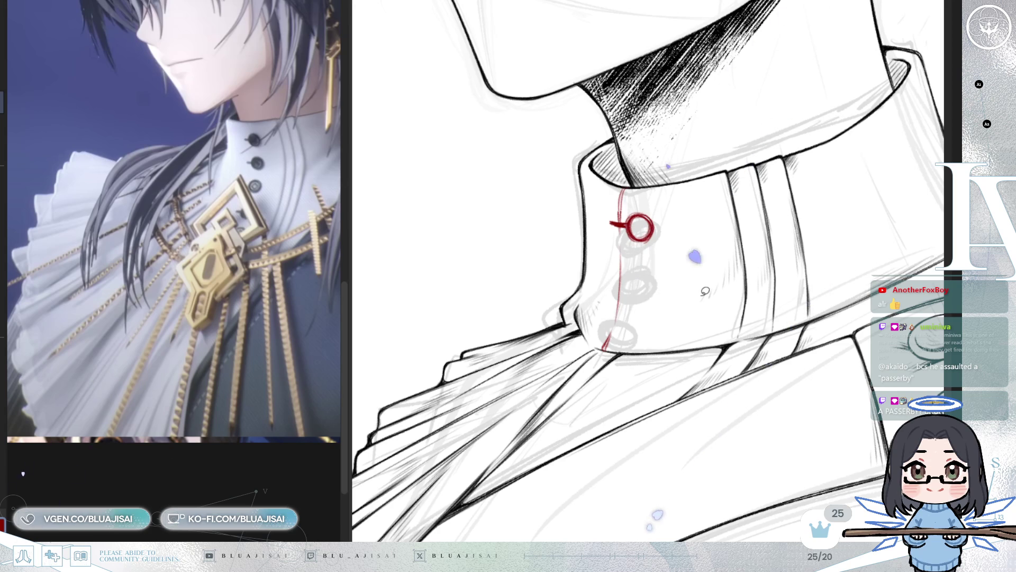
pyautogui.hotkey('ctrl', 't')
pyautogui.press('Escape')
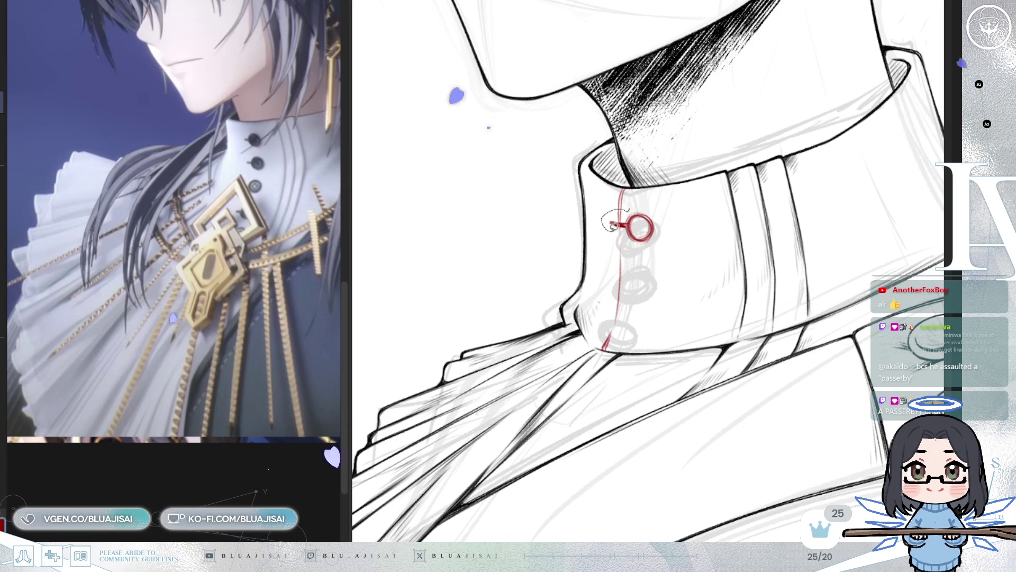
pyautogui.hotkey('ctrl', 't')
pyautogui.moveTo(663, 251); pyautogui.dragTo(652, 232)
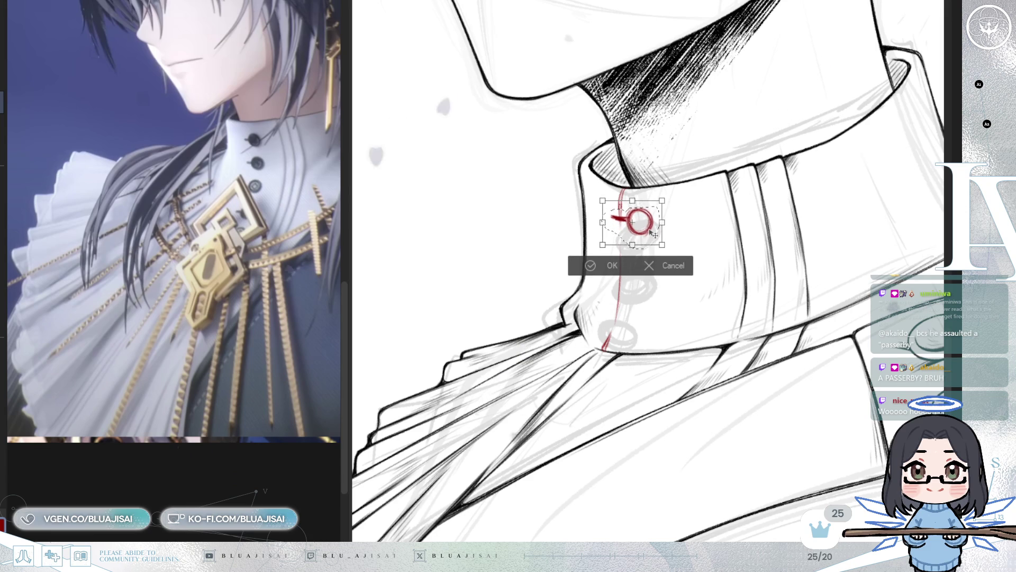
pyautogui.moveTo(652, 234); pyautogui.dragTo(654, 237)
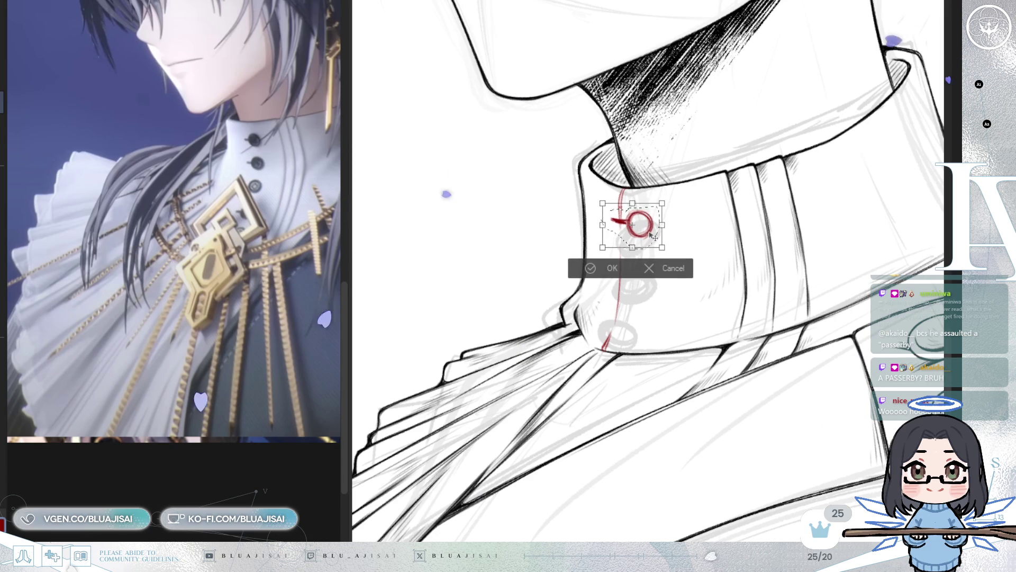
pyautogui.click(608, 267)
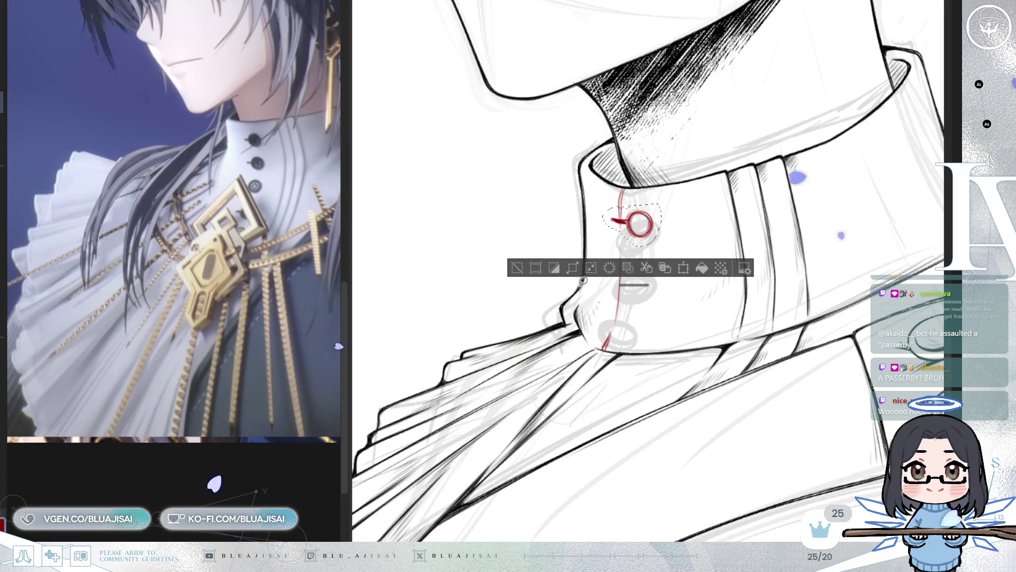
pyautogui.click(522, 279)
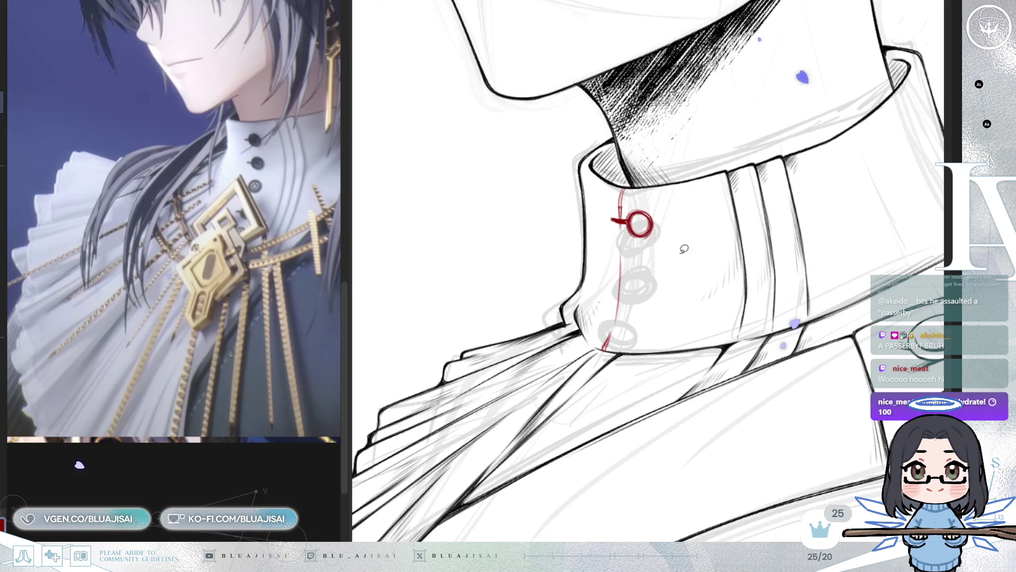
# - Place a second and third button loop copy below the top one, tilting the third slightly
pyautogui.hotkey('ctrl', 't')
pyautogui.moveTo(651, 239); pyautogui.dragTo(651, 273)
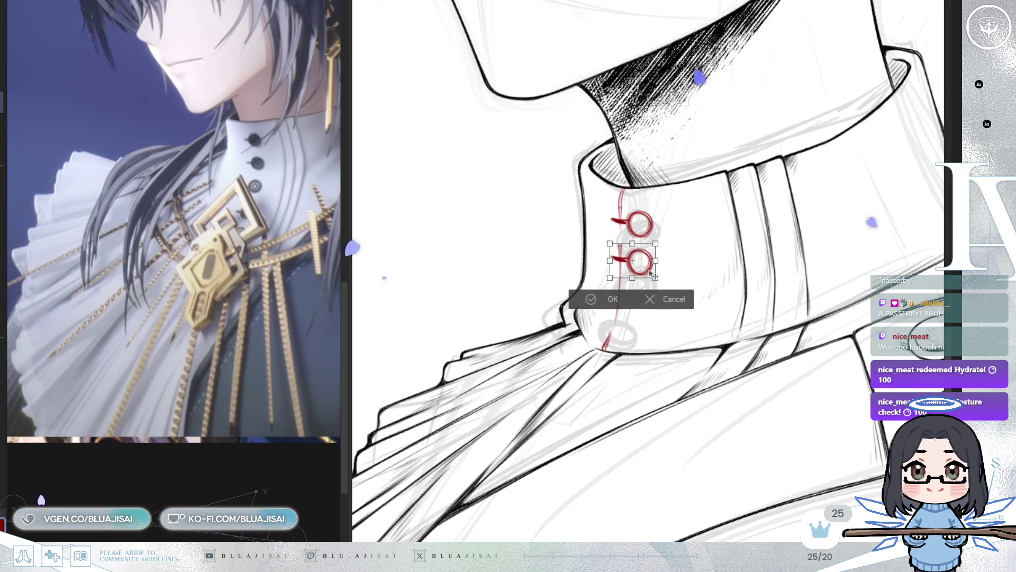
pyautogui.press('Return')
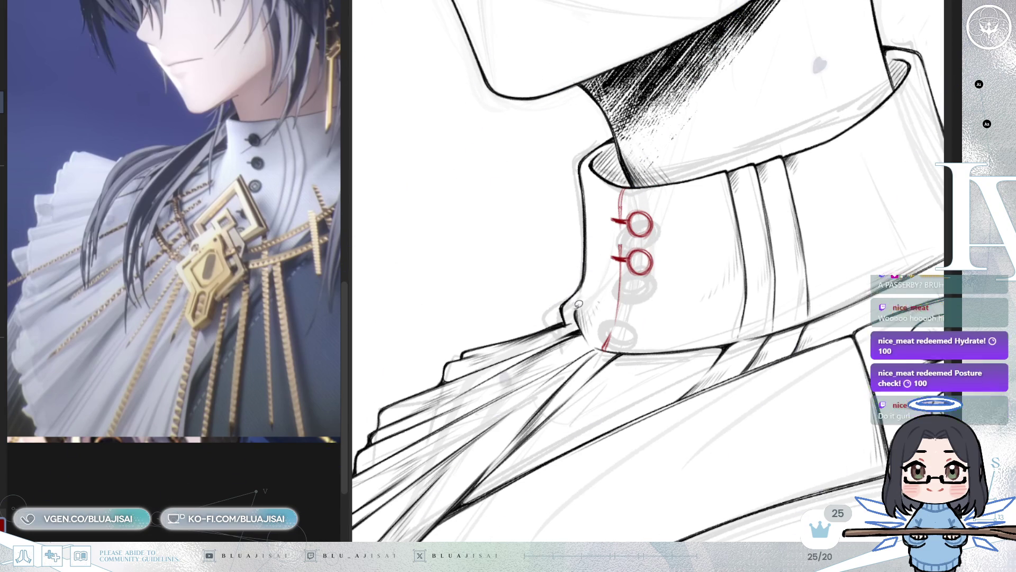
pyautogui.moveTo(661, 280)
pyautogui.mouseDown()
pyautogui.moveTo(643, 270)
pyautogui.moveTo(673, 316)
pyautogui.mouseUp()
pyautogui.hotkey('ctrl', 'v')
pyautogui.hotkey('ctrl', 't')
pyautogui.press('Down')
pyautogui.press('Down')
pyautogui.press('Down')
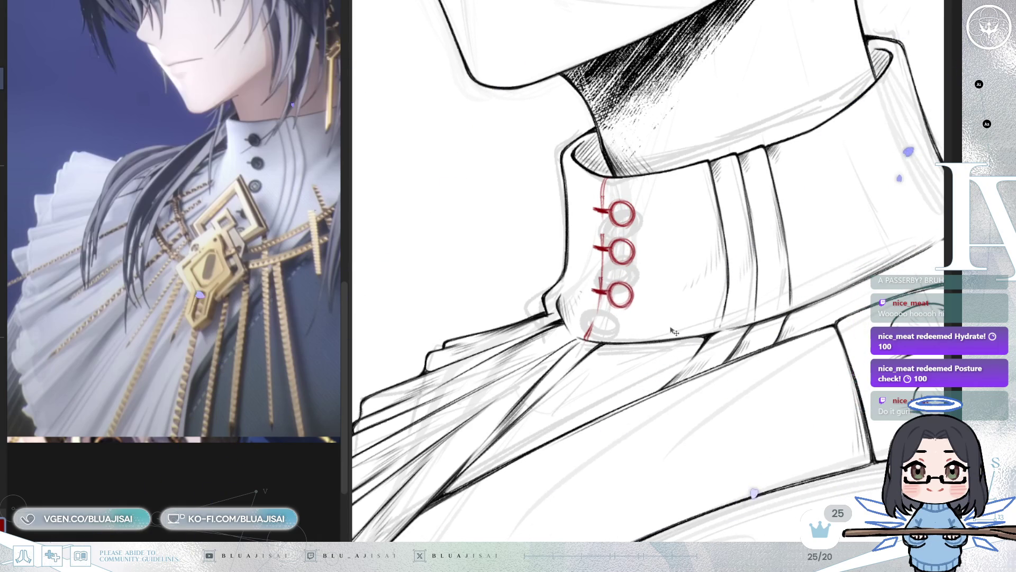
pyautogui.hotkey('ctrl', 't')
pyautogui.moveTo(685, 281); pyautogui.dragTo(684, 283)
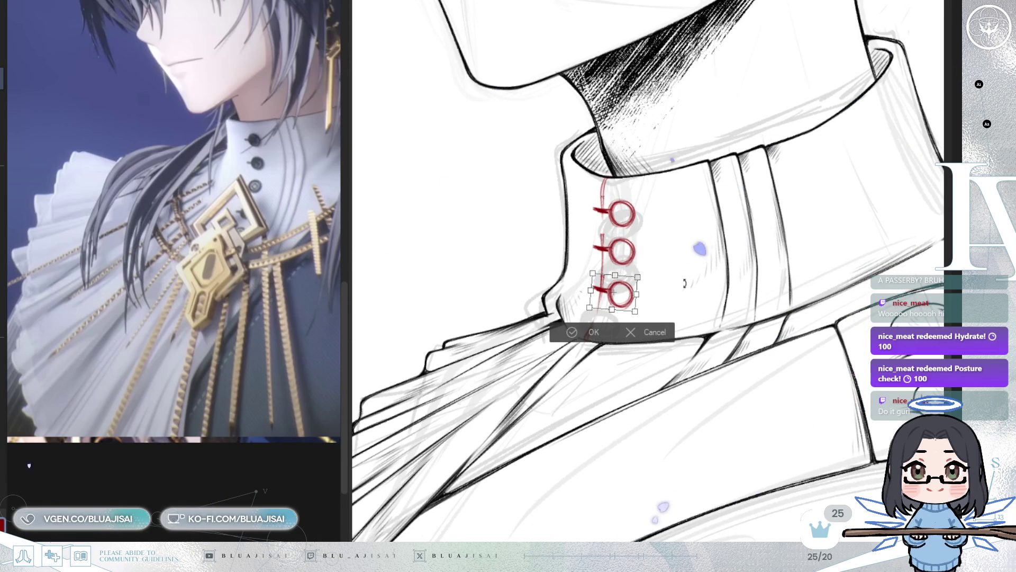
pyautogui.moveTo(624, 295); pyautogui.dragTo(624, 293)
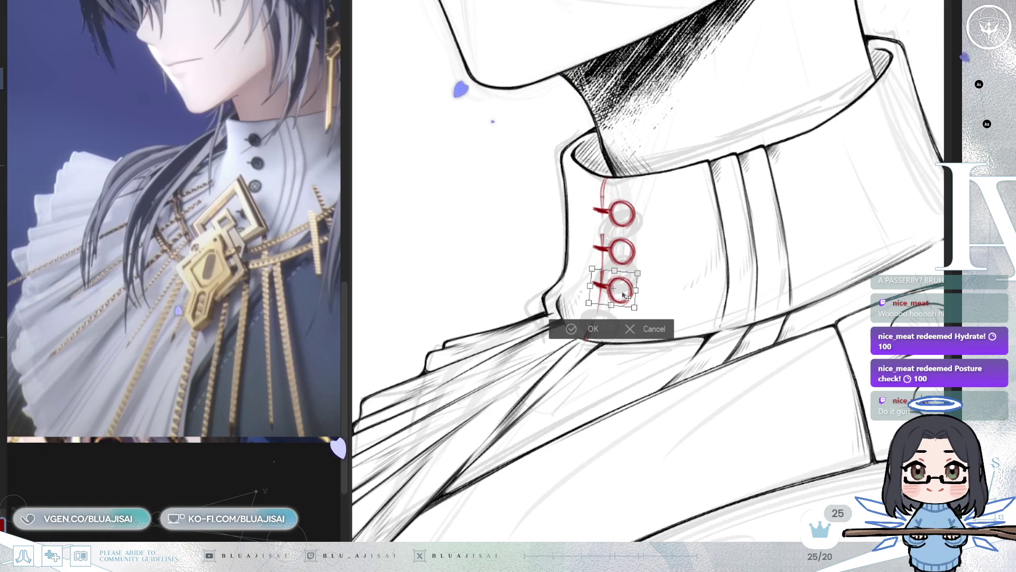
pyautogui.press('Return')
# - Add a slightly enlarged fourth loop at the collar's bottom and nudge the loops up
pyautogui.hotkey('ctrl', 'v')
pyautogui.moveTo(642, 223)
pyautogui.mouseDown()
pyautogui.moveTo(628, 341)
pyautogui.moveTo(608, 305)
pyautogui.moveTo(619, 338)
pyautogui.mouseUp()
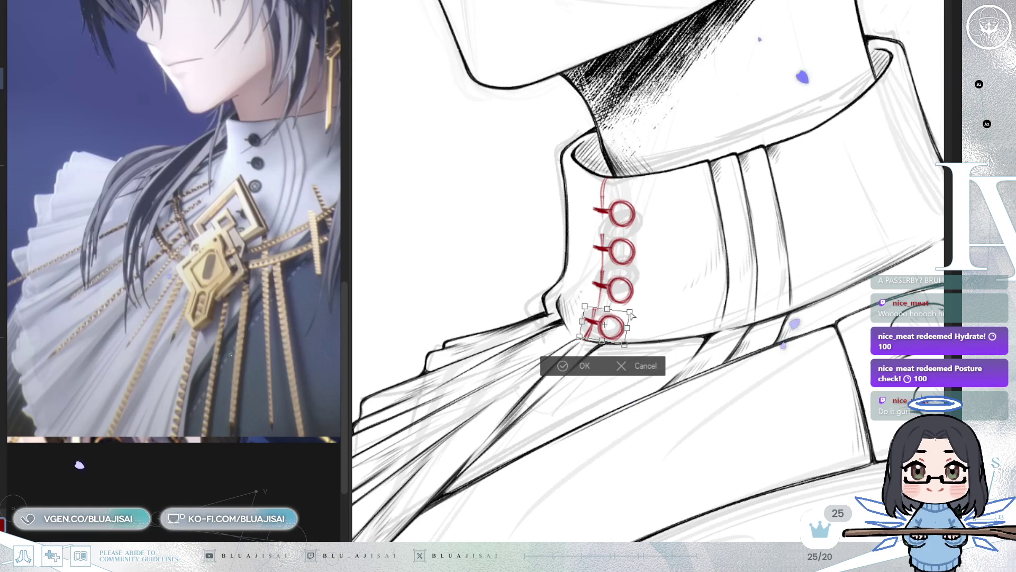
pyautogui.moveTo(609, 311); pyautogui.dragTo(610, 308)
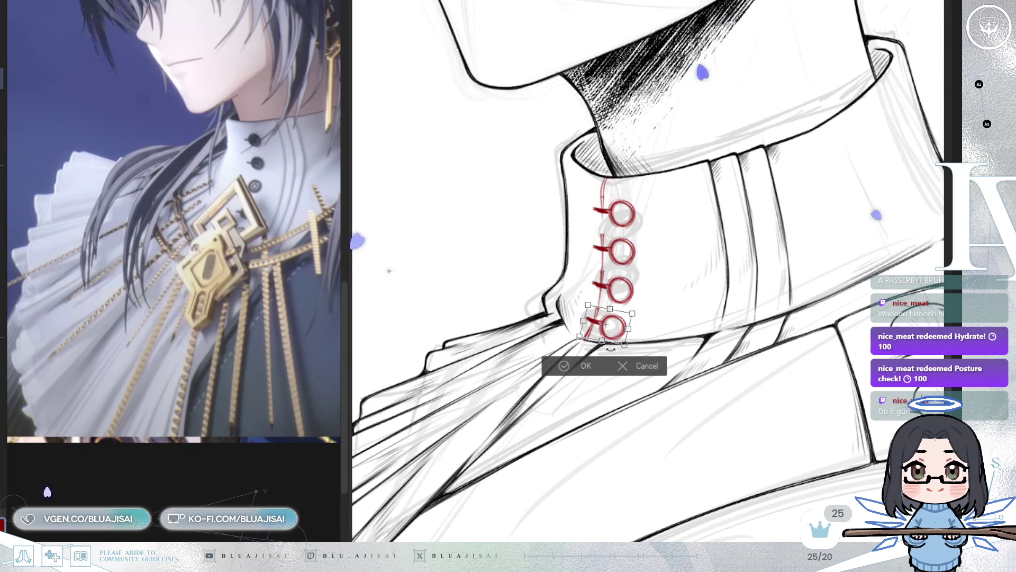
pyautogui.click(554, 367)
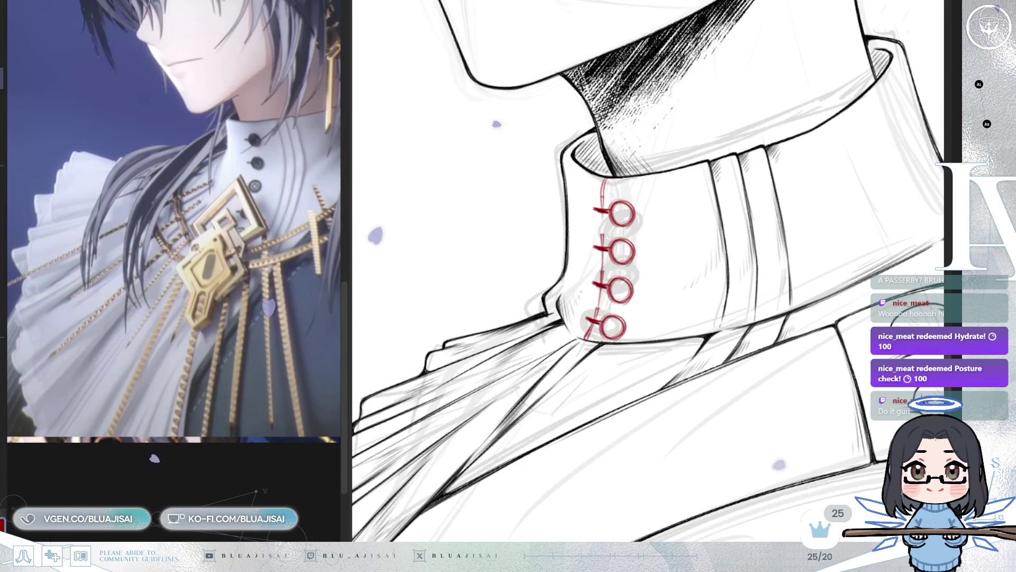
pyautogui.moveTo(748, 336); pyautogui.dragTo(749, 329)
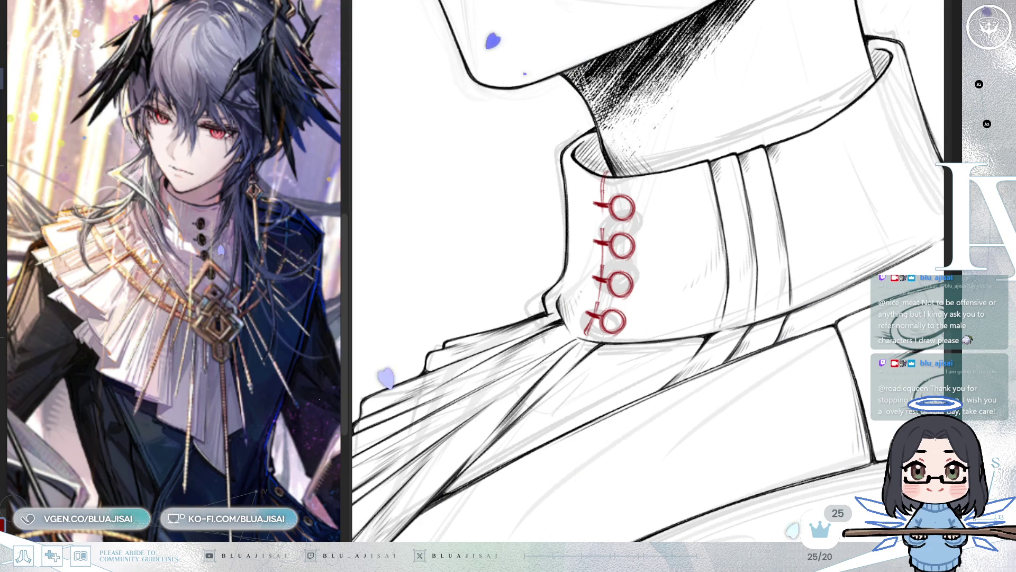
# - Zoom out, pan to frame the collar, then zoom in close on the four red button sketches
pyautogui.hotkey('ctrl', '-')
pyautogui.moveTo(832, 270); pyautogui.dragTo(834, 298)
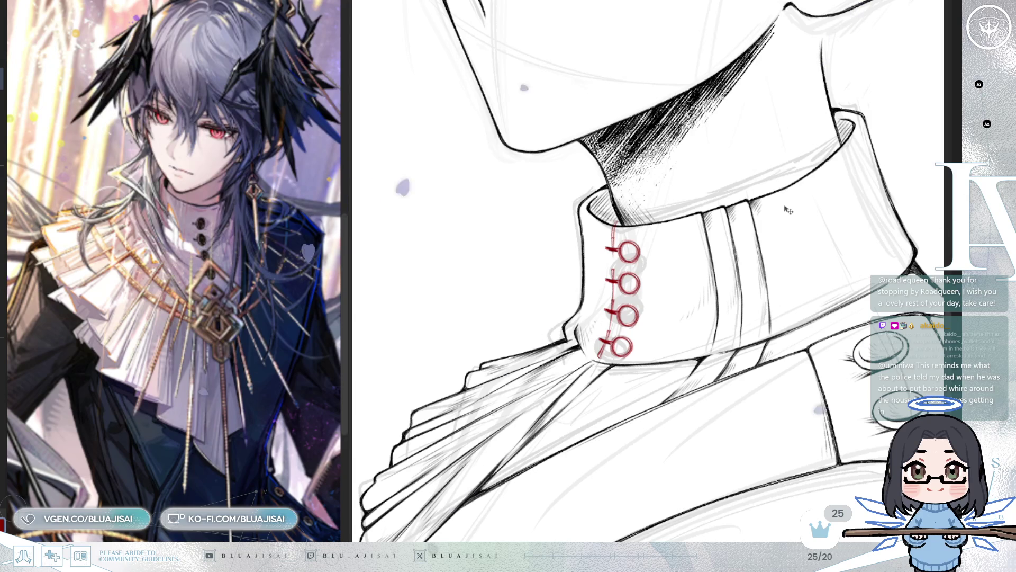
pyautogui.scroll(2, 700, 314)
pyautogui.scroll(2, 700, 313)
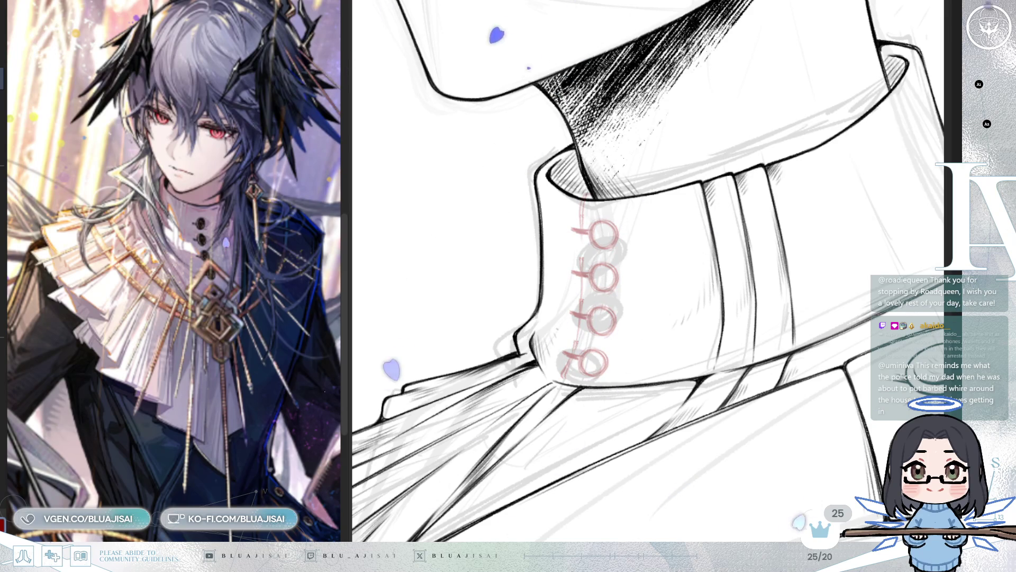
pyautogui.scroll(2, 650, 336)
pyautogui.moveTo(650, 336)
pyautogui.mouseDown()
pyautogui.moveTo(612, 318)
pyautogui.moveTo(612, 178)
pyautogui.mouseUp()
pyautogui.scroll(2, 614, 177)
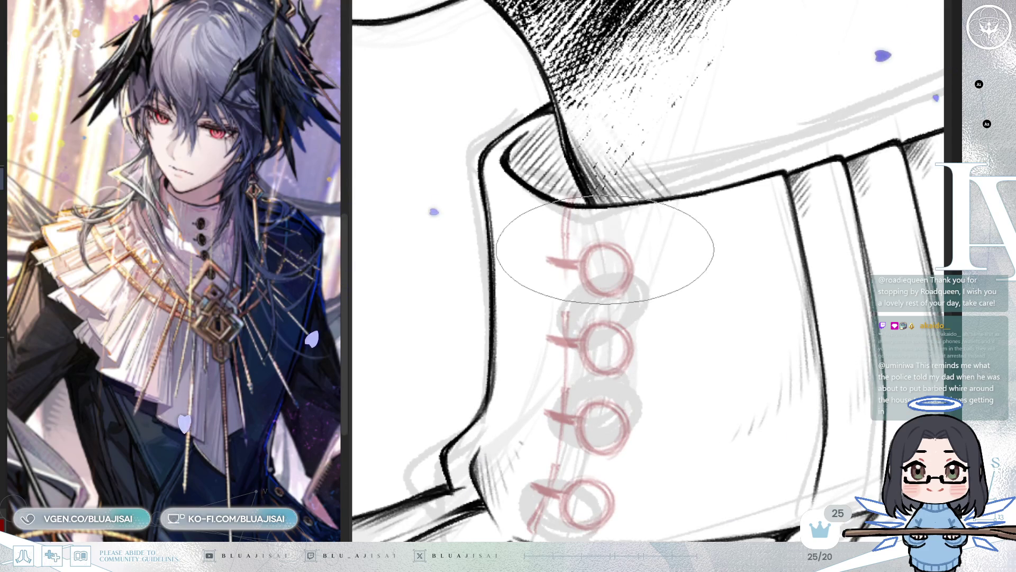
pyautogui.scroll(2, 624, 254)
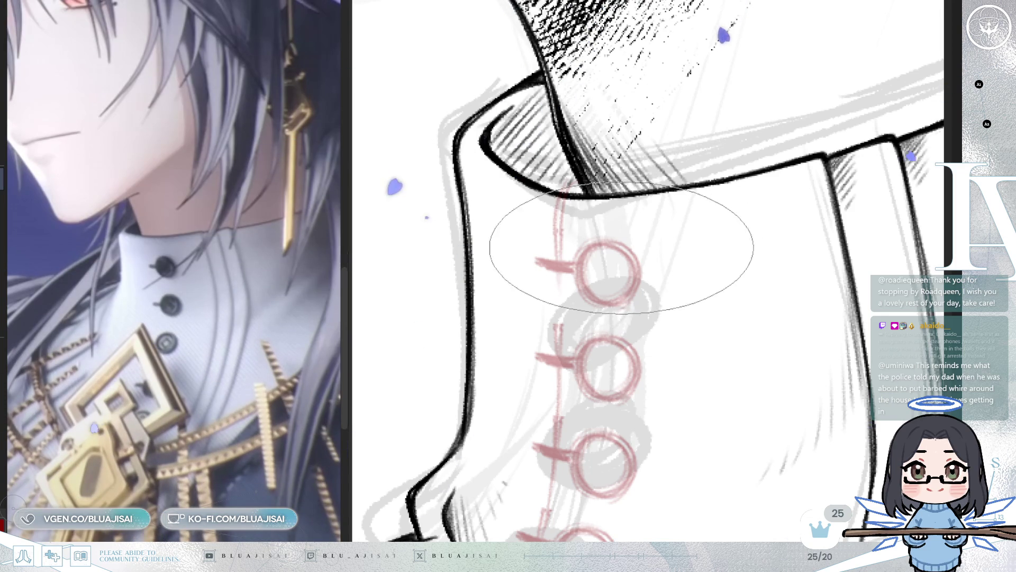
pyautogui.moveTo(594, 261); pyautogui.dragTo(620, 270)
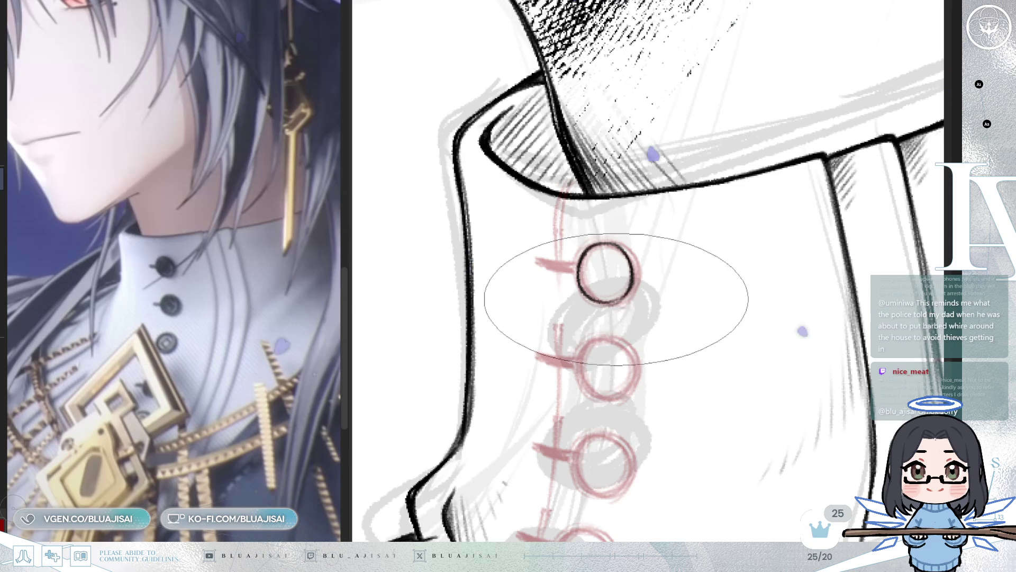
pyautogui.press('m')
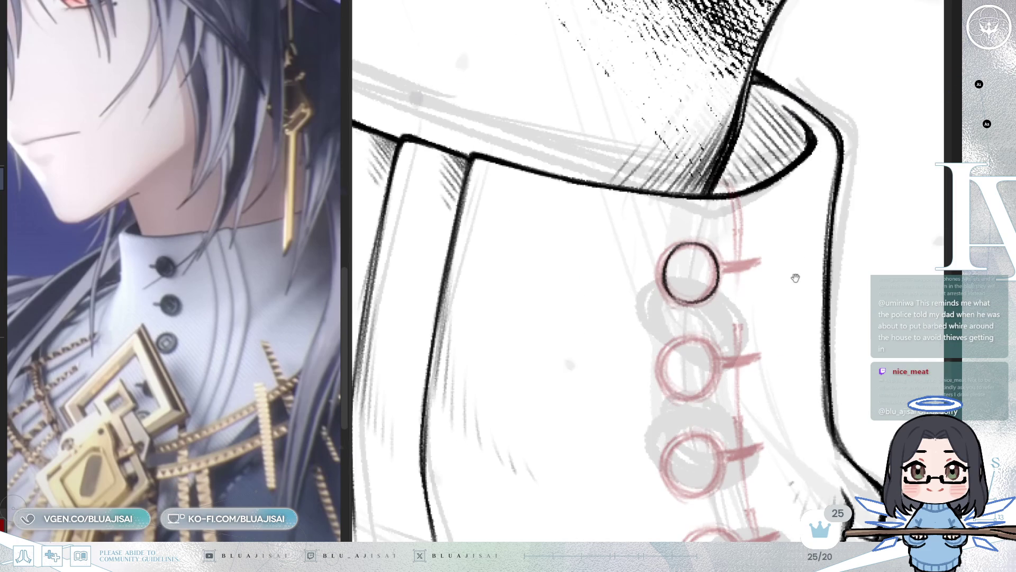
pyautogui.moveTo(733, 274); pyautogui.dragTo(669, 215)
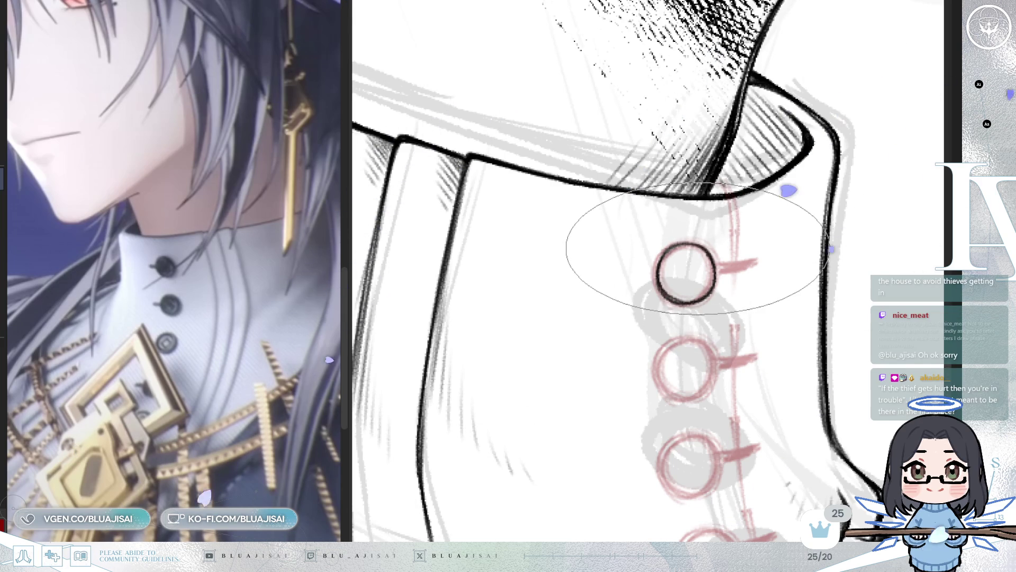
pyautogui.press('h')
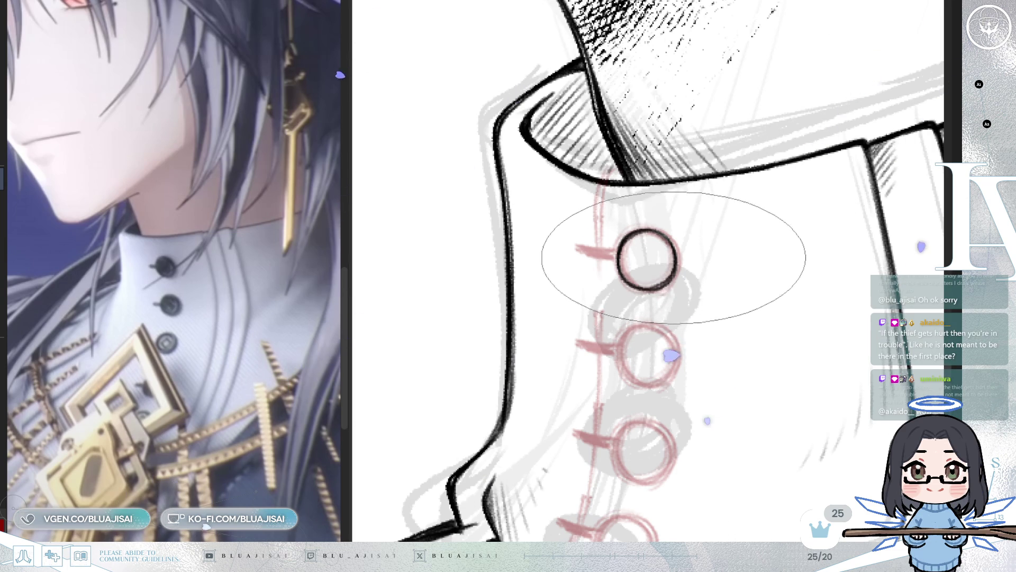
pyautogui.press('m')
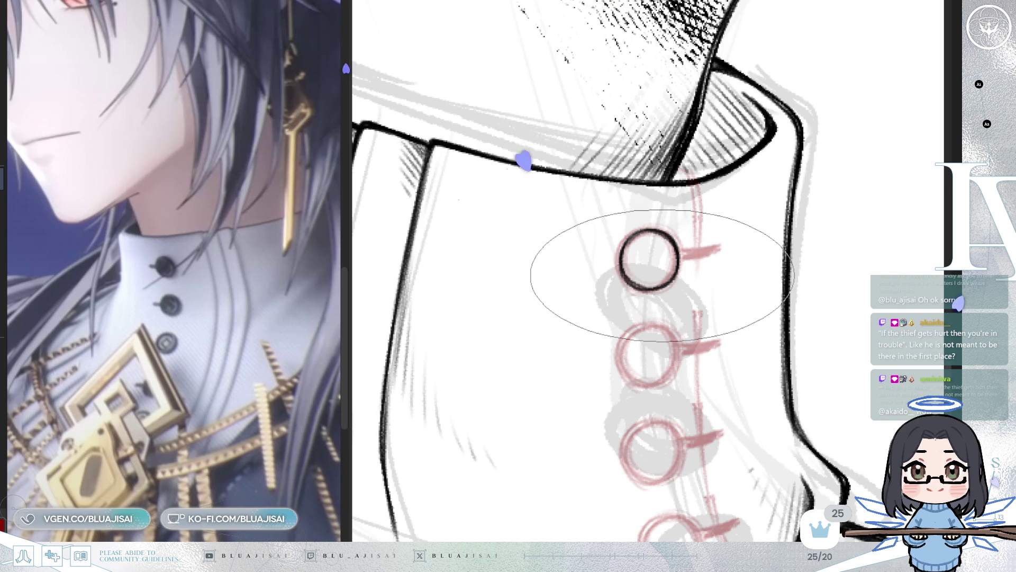
pyautogui.press('[')
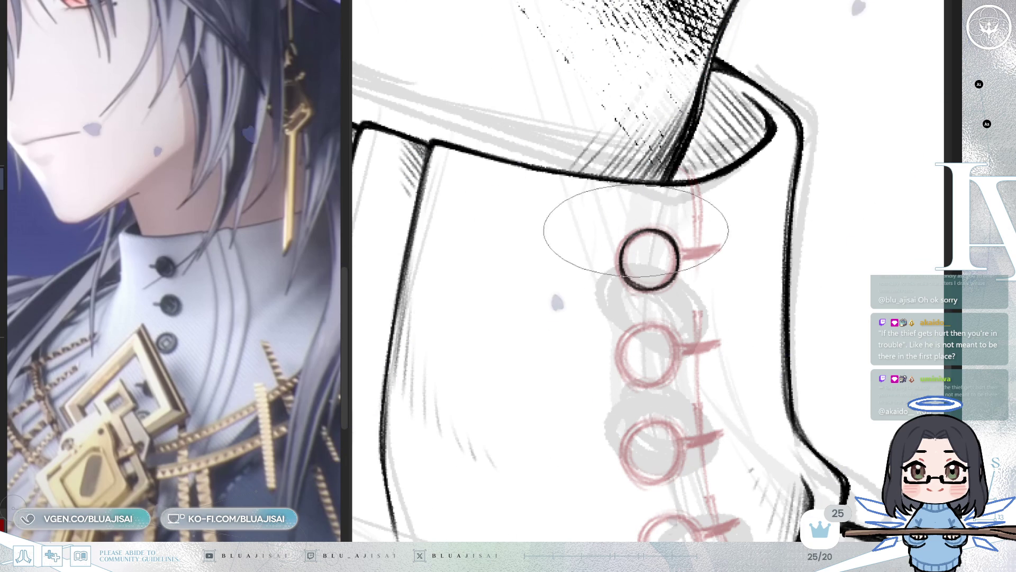
pyautogui.press('End')
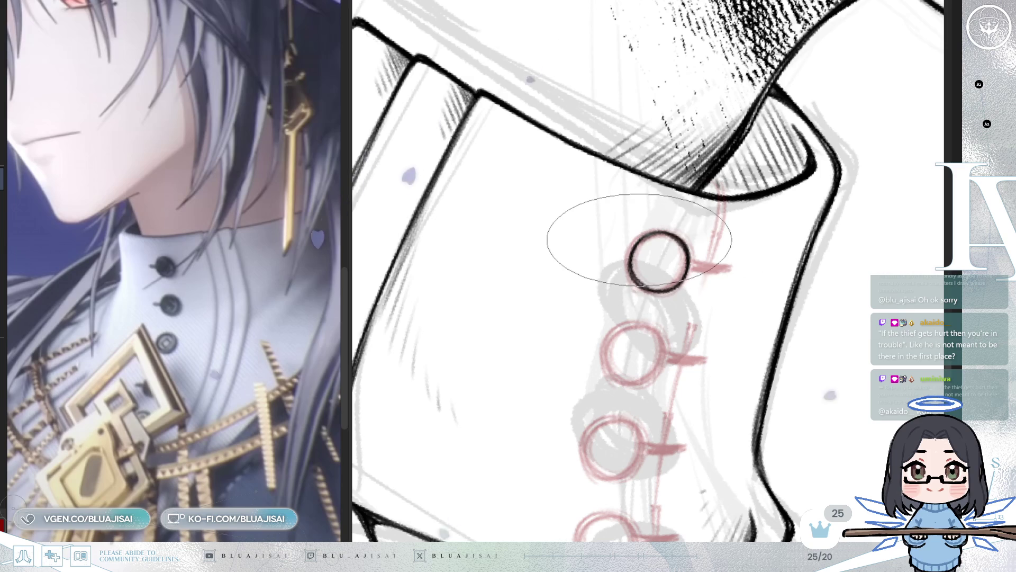
pyautogui.press('[')
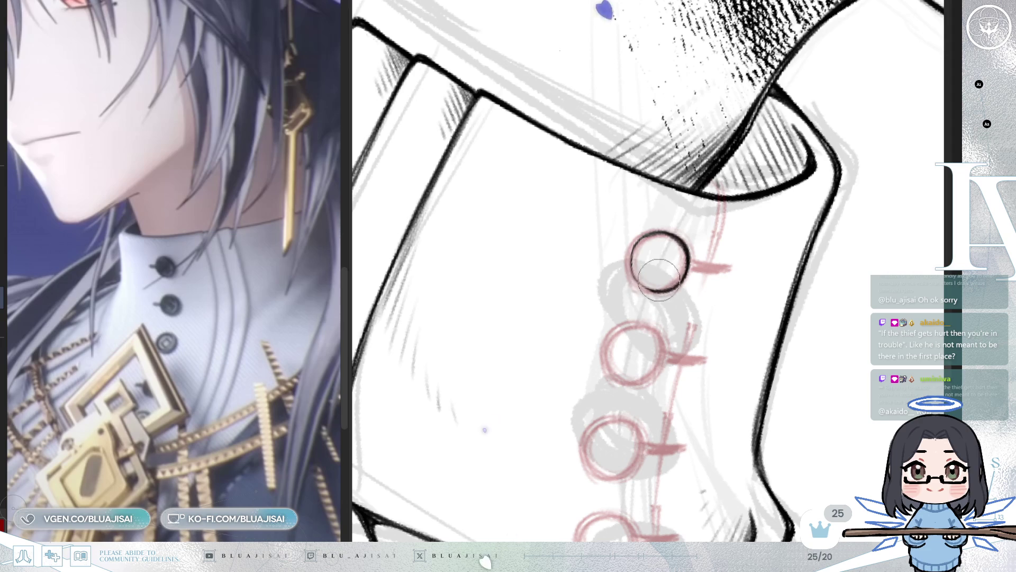
pyautogui.press(']')
pyautogui.moveTo(613, 227); pyautogui.dragTo(653, 247)
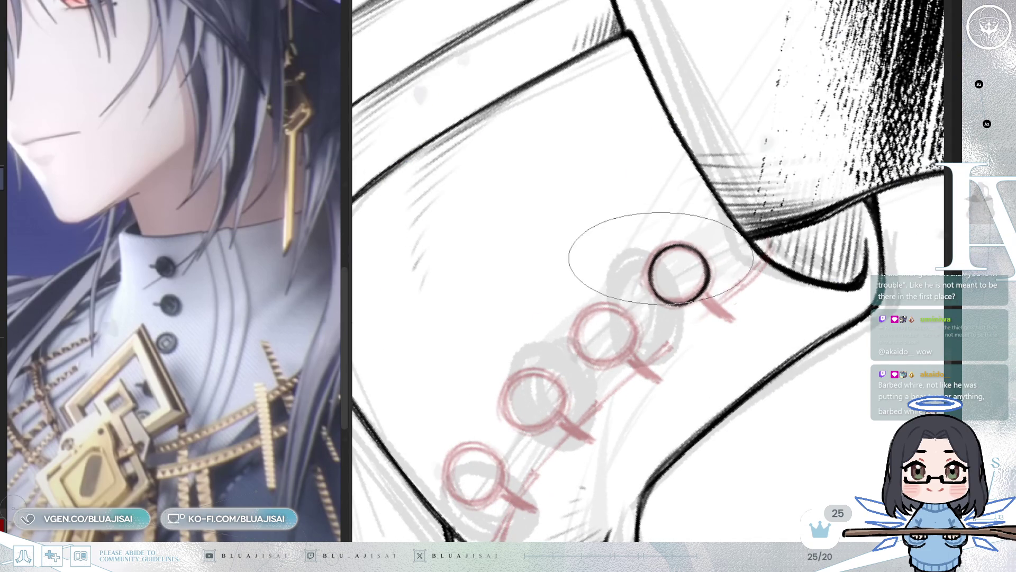
pyautogui.press('[')
pyautogui.press('[')
pyautogui.press('[')
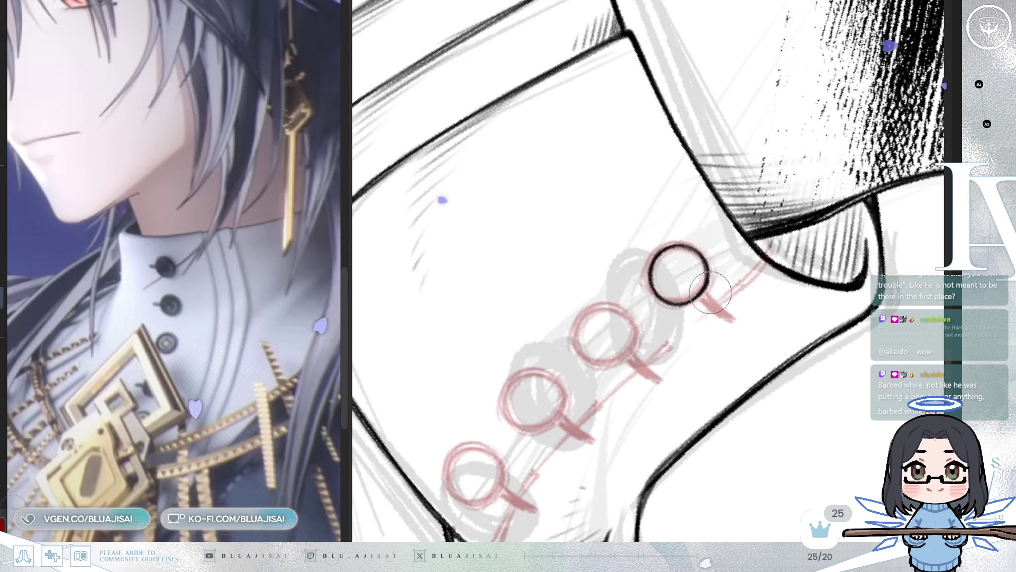
pyautogui.press(']')
pyautogui.press(']')
pyautogui.press(']')
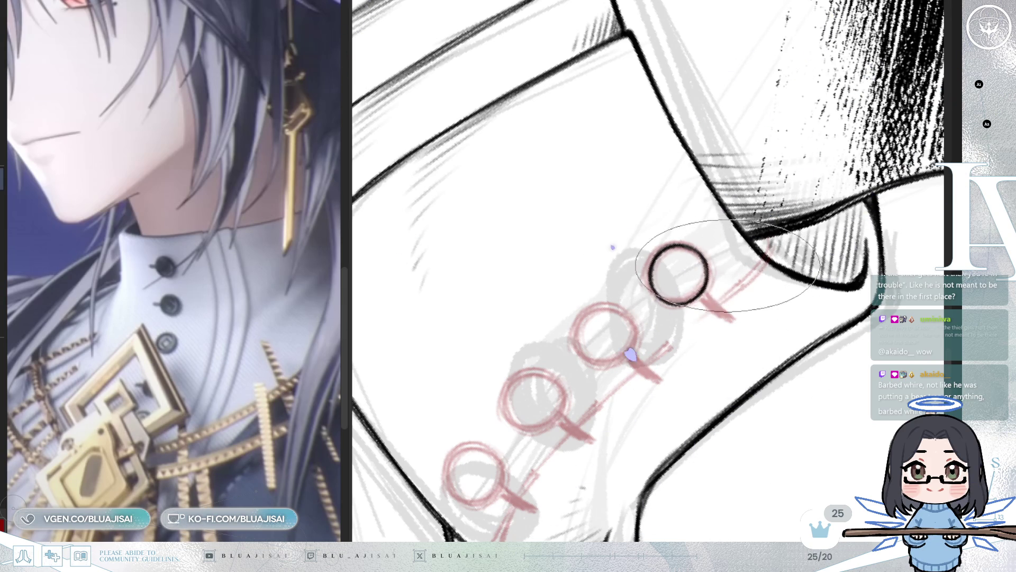
pyautogui.press('5')
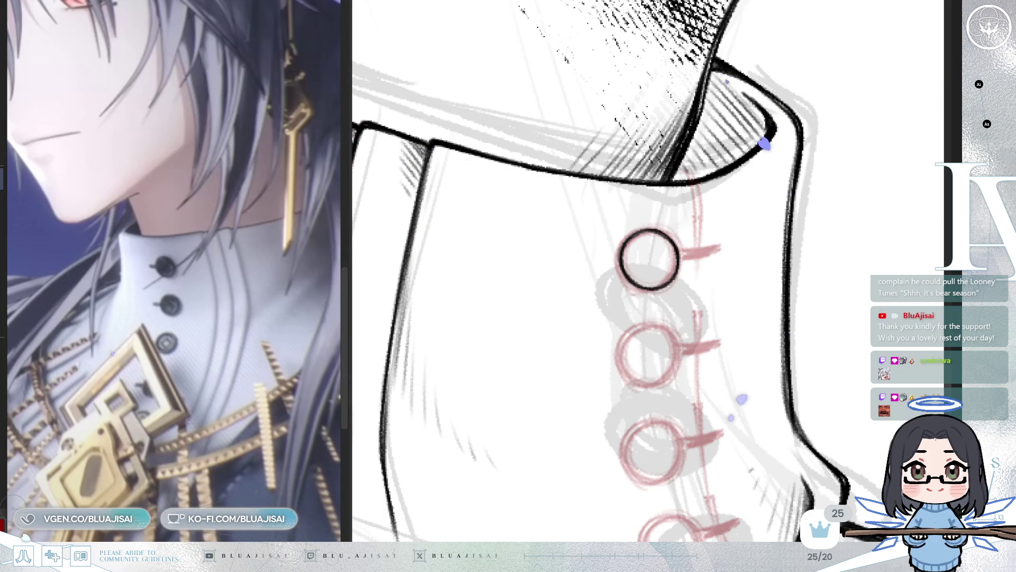
# - Skew the inked top button circle slightly and ink a small arc inside it
pyautogui.scroll(1, 714, 227)
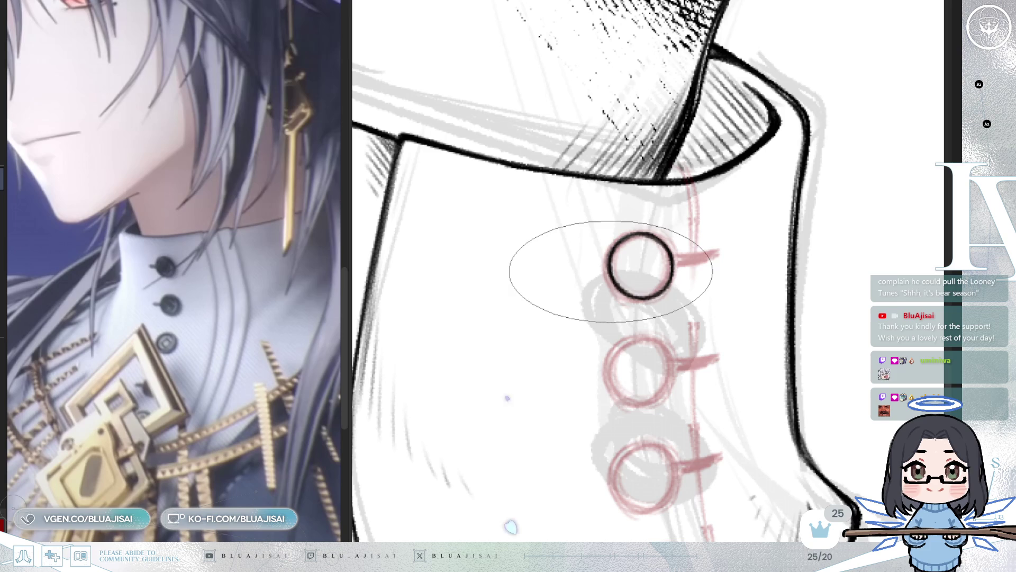
pyautogui.hotkey('ctrl', 't')
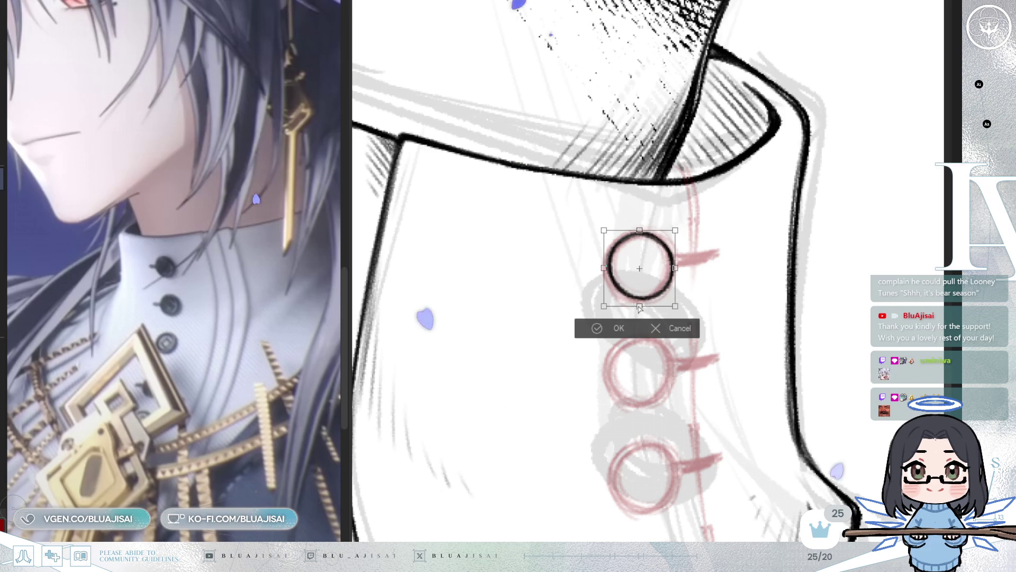
pyautogui.moveTo(638, 307); pyautogui.dragTo(636, 307)
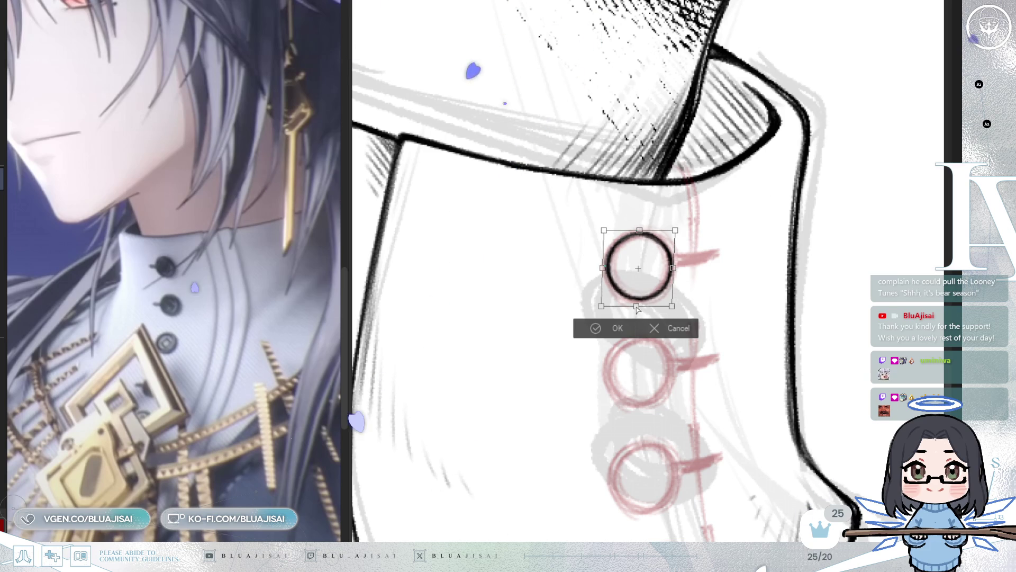
pyautogui.click(594, 327)
pyautogui.moveTo(639, 246); pyautogui.dragTo(622, 256)
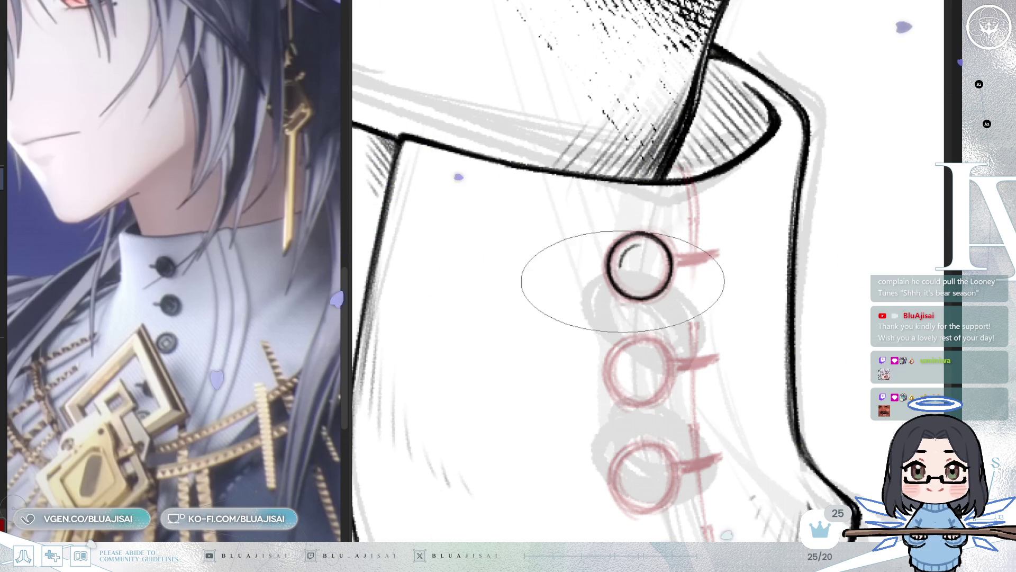
# - Extend the top button's inner crescent down its left side and redraw its stem
pyautogui.moveTo(619, 280); pyautogui.dragTo(627, 250)
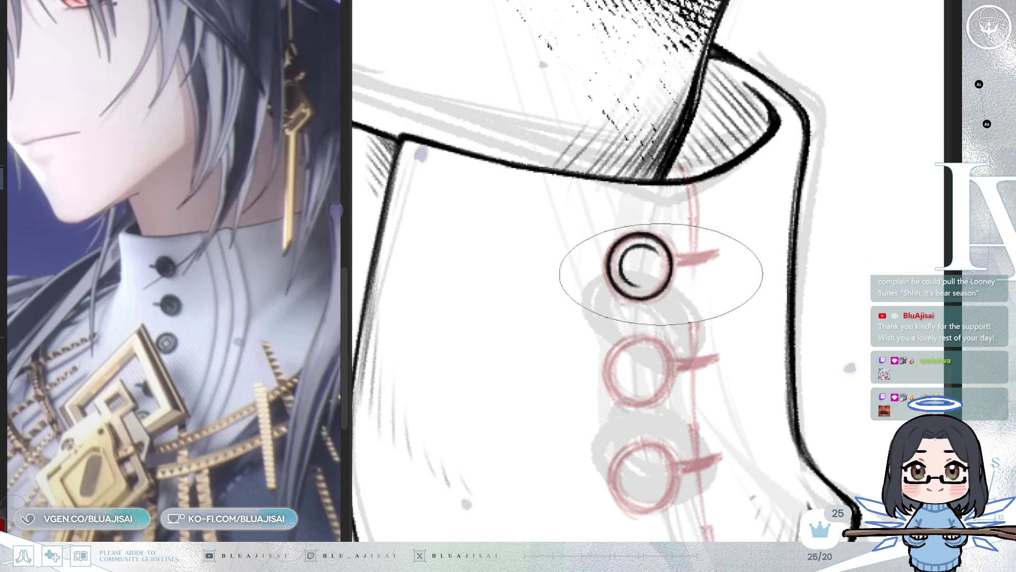
pyautogui.press('h')
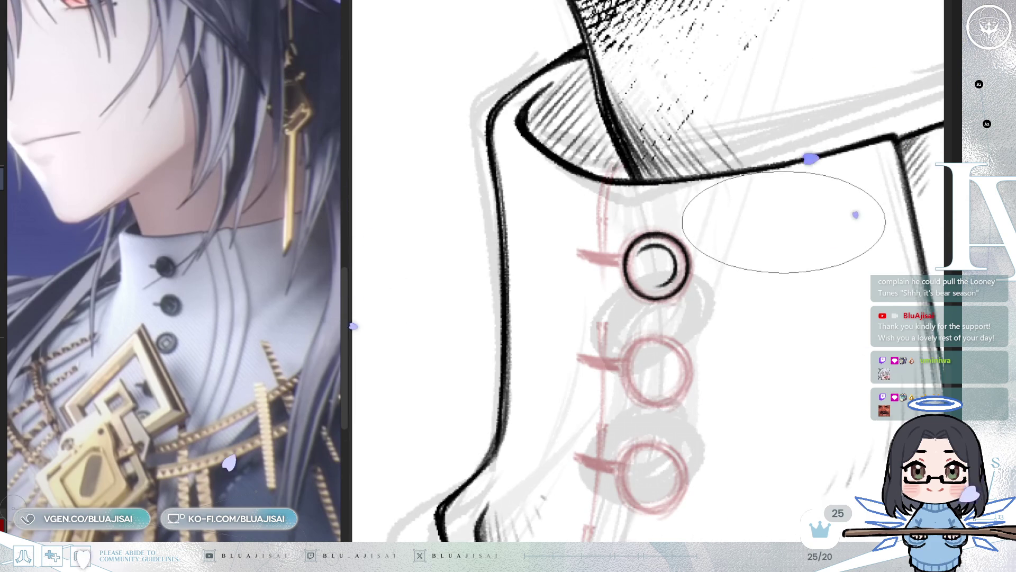
pyautogui.press('-')
pyautogui.press('-')
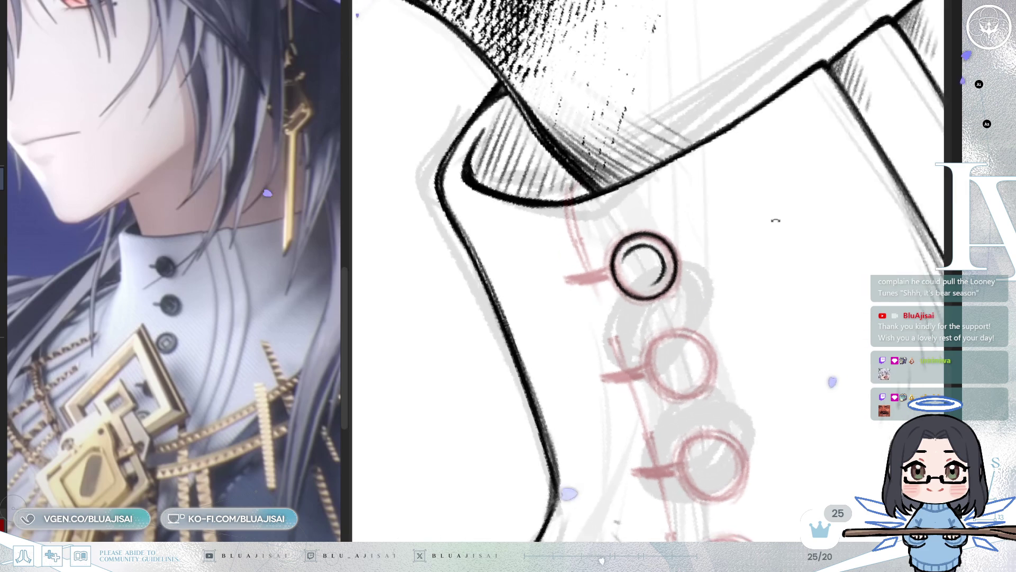
pyautogui.moveTo(590, 335); pyautogui.dragTo(634, 308)
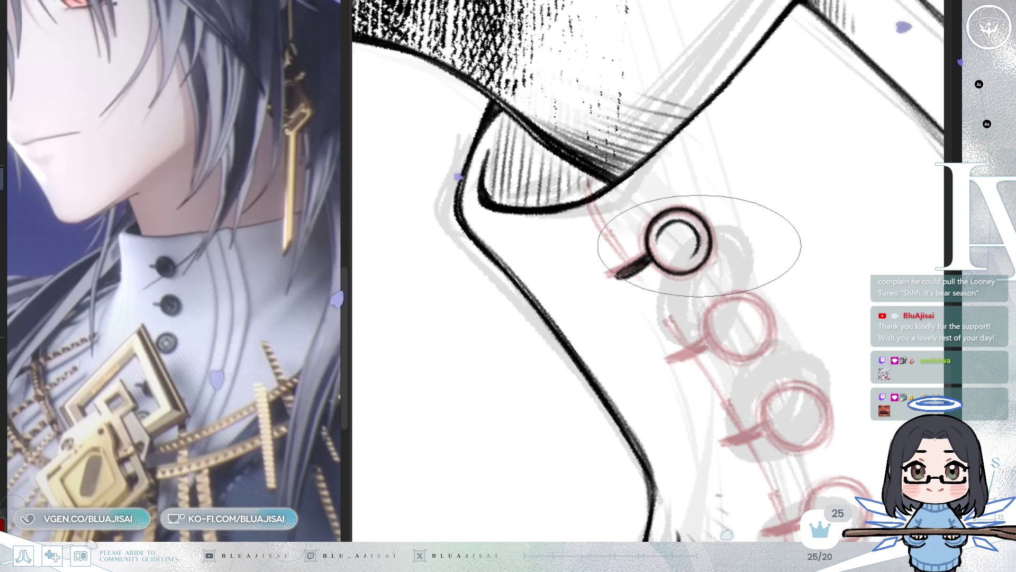
pyautogui.moveTo(680, 250)
pyautogui.mouseDown()
pyautogui.moveTo(664, 227)
pyautogui.moveTo(767, 223)
pyautogui.moveTo(759, 235)
pyautogui.mouseUp()
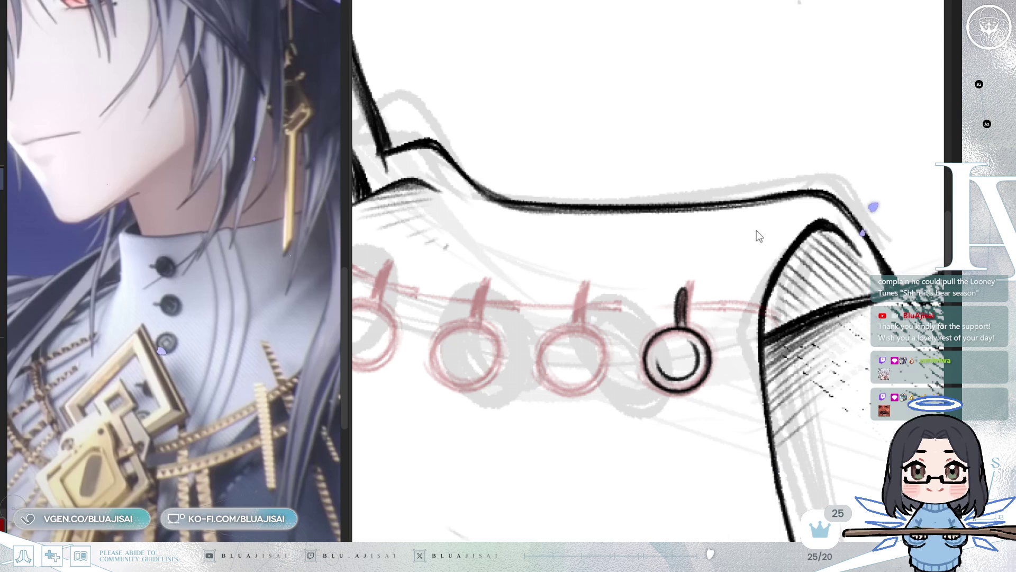
pyautogui.hotkey('ctrl', 'z')
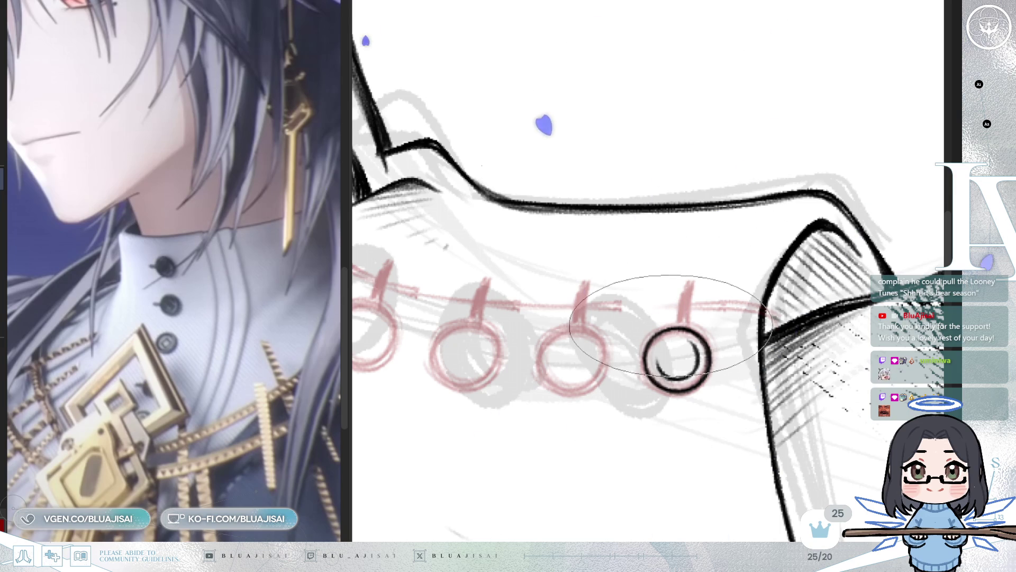
pyautogui.moveTo(673, 322); pyautogui.dragTo(683, 292)
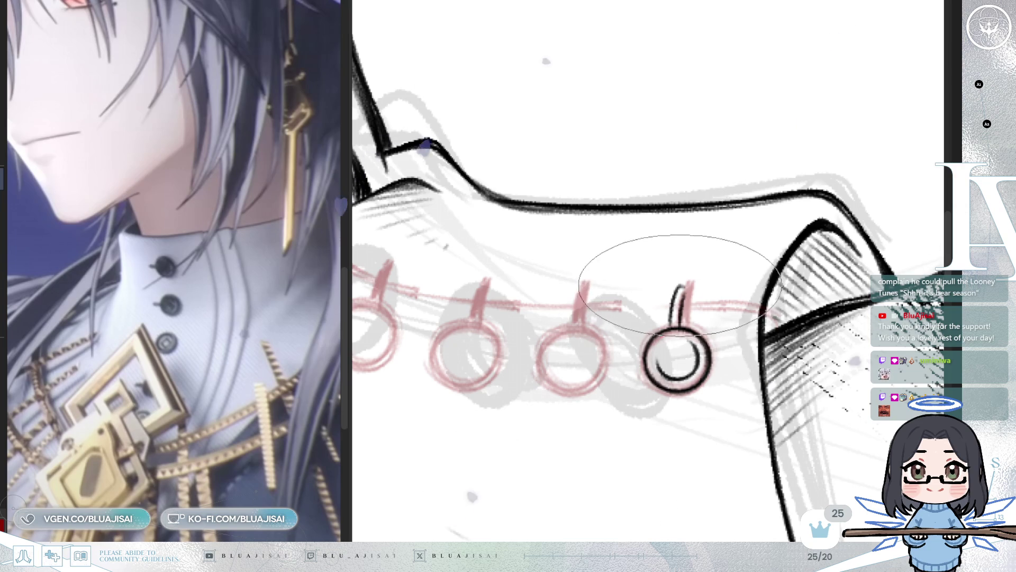
pyautogui.moveTo(677, 307); pyautogui.dragTo(725, 344)
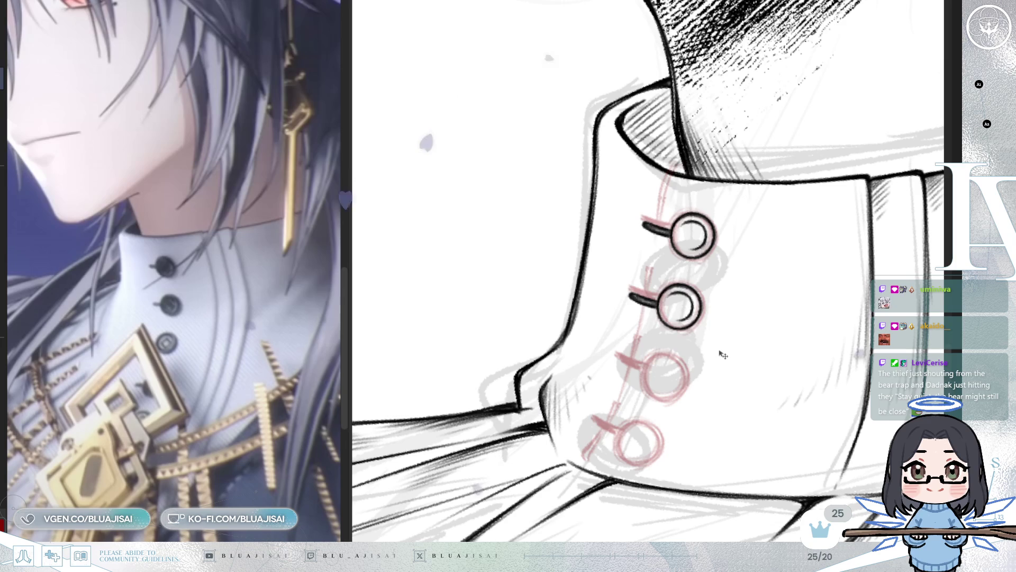
# - Paste inked button copies onto the third and fourth sketch buttons, tilting the bottom one
pyautogui.hotkey('ctrl', 'v')
pyautogui.moveTo(718, 358)
pyautogui.mouseDown()
pyautogui.moveTo(726, 402)
pyautogui.moveTo(678, 390)
pyautogui.mouseUp()
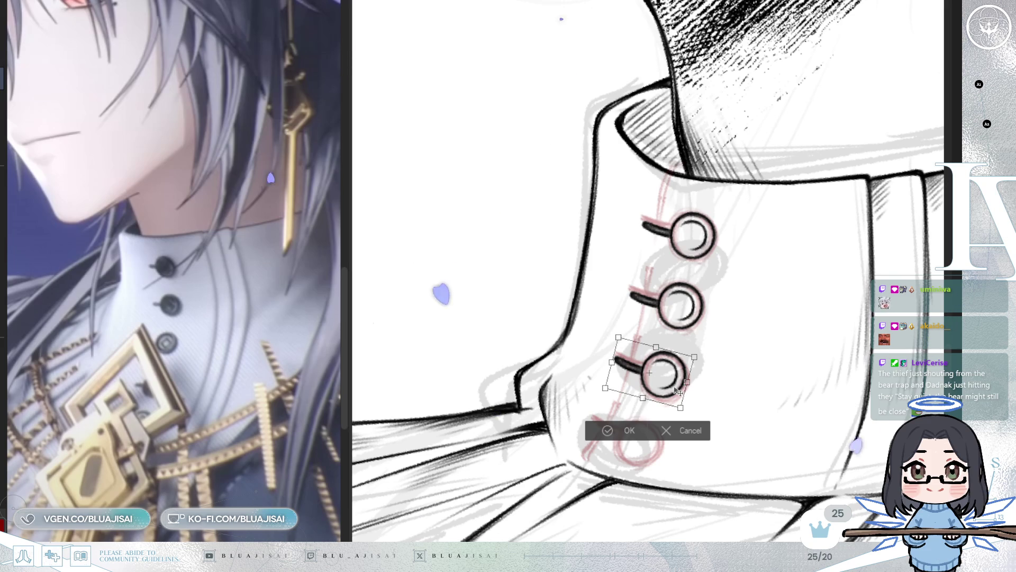
pyautogui.press('Return')
pyautogui.hotkey('ctrl', 'v')
pyautogui.moveTo(764, 229)
pyautogui.mouseDown()
pyautogui.moveTo(714, 419)
pyautogui.moveTo(727, 392)
pyautogui.moveTo(642, 457)
pyautogui.mouseUp()
pyautogui.hotkey('ctrl', 't')
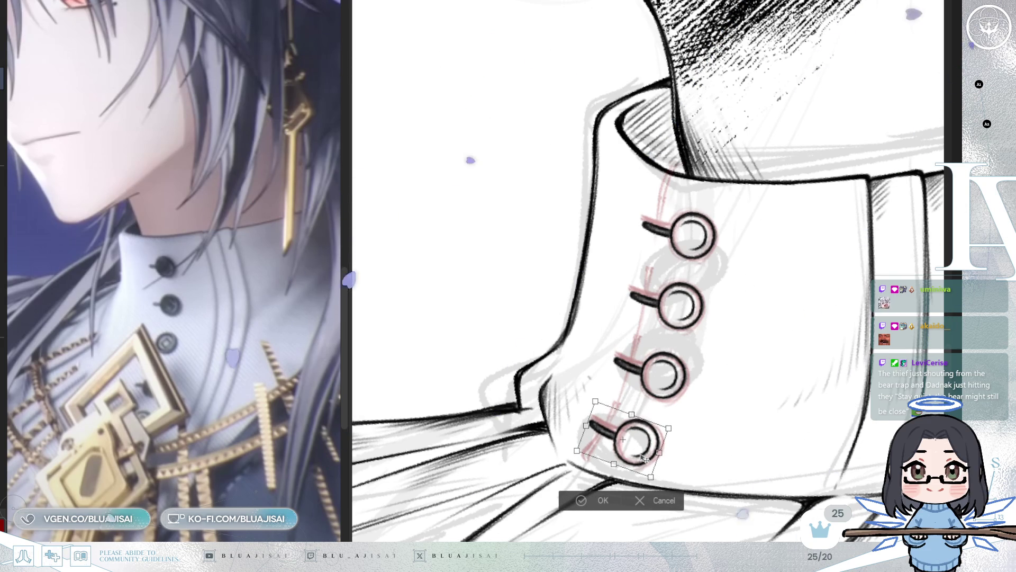
pyautogui.moveTo(643, 460); pyautogui.dragTo(645, 459)
pyautogui.click(576, 501)
pyautogui.scroll(-3, 761, 387)
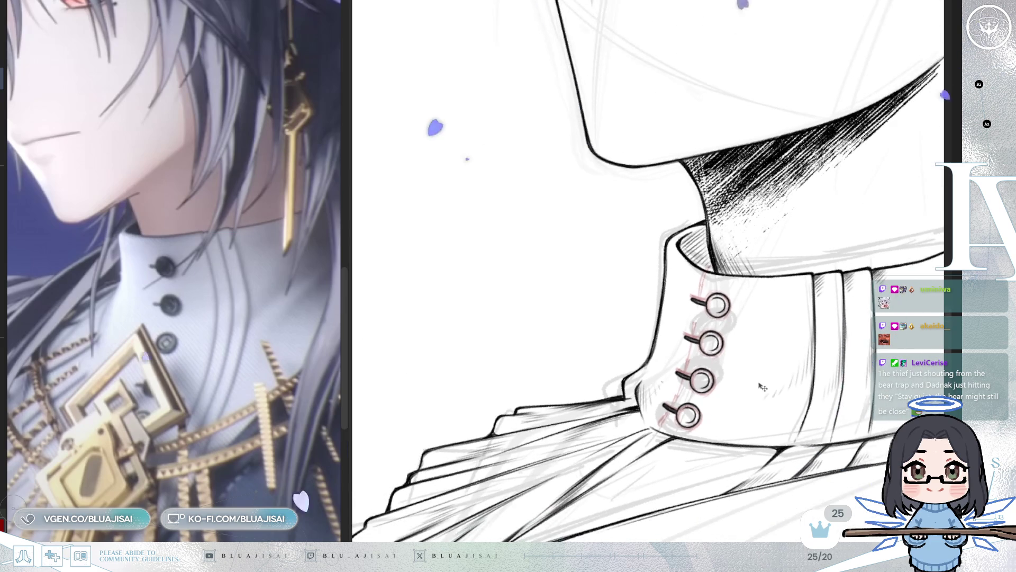
pyautogui.scroll(-1, 759, 392)
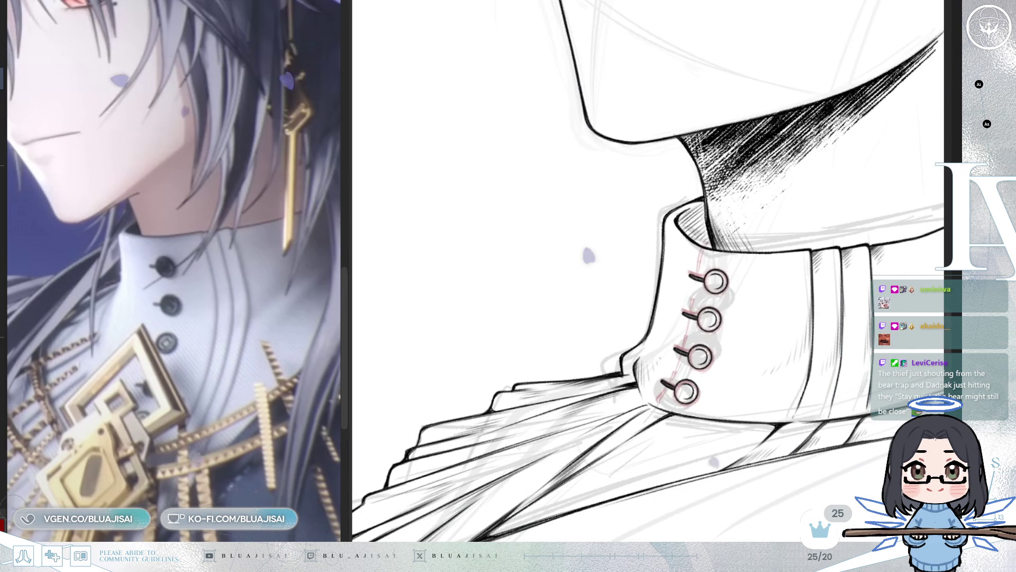
pyautogui.scroll(1, 830, 381)
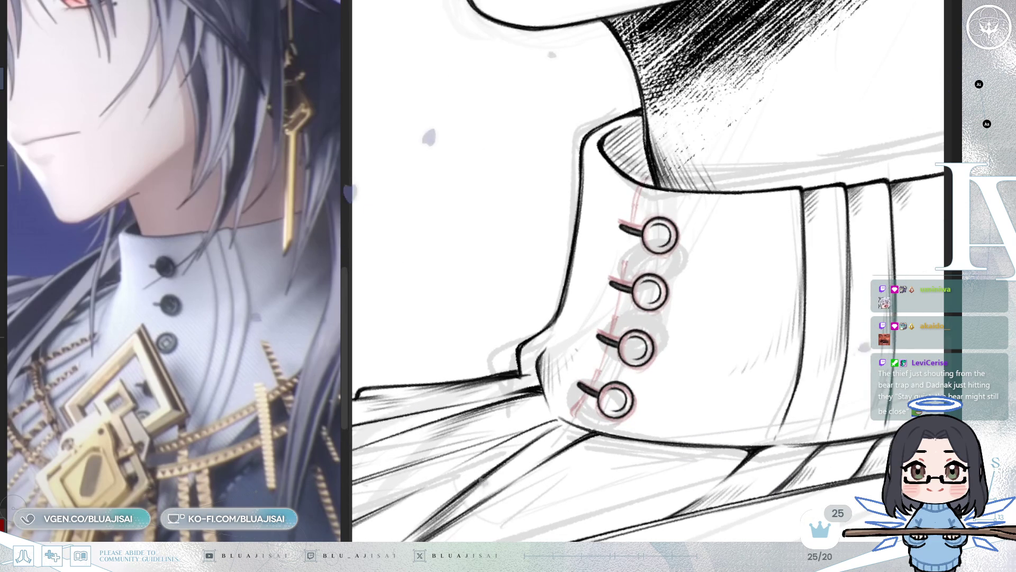
pyautogui.scroll(2, 654, 352)
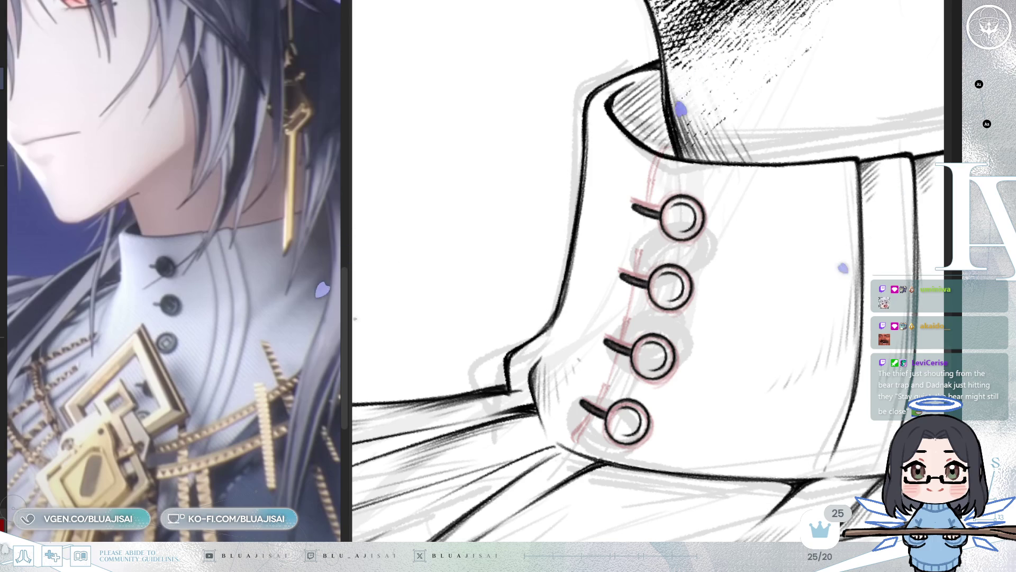
pyautogui.scroll(-3, 803, 382)
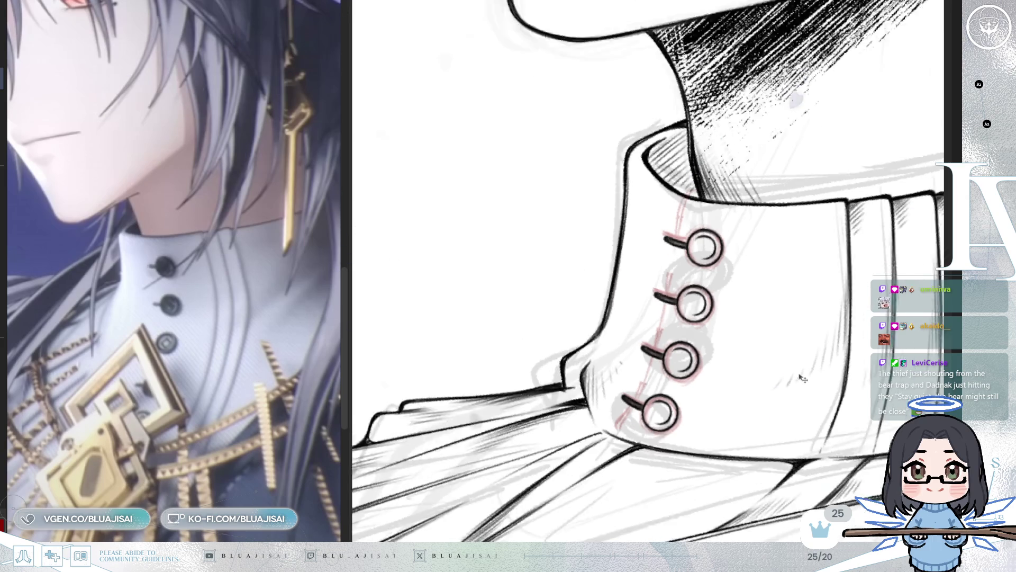
pyautogui.scroll(-4, 803, 382)
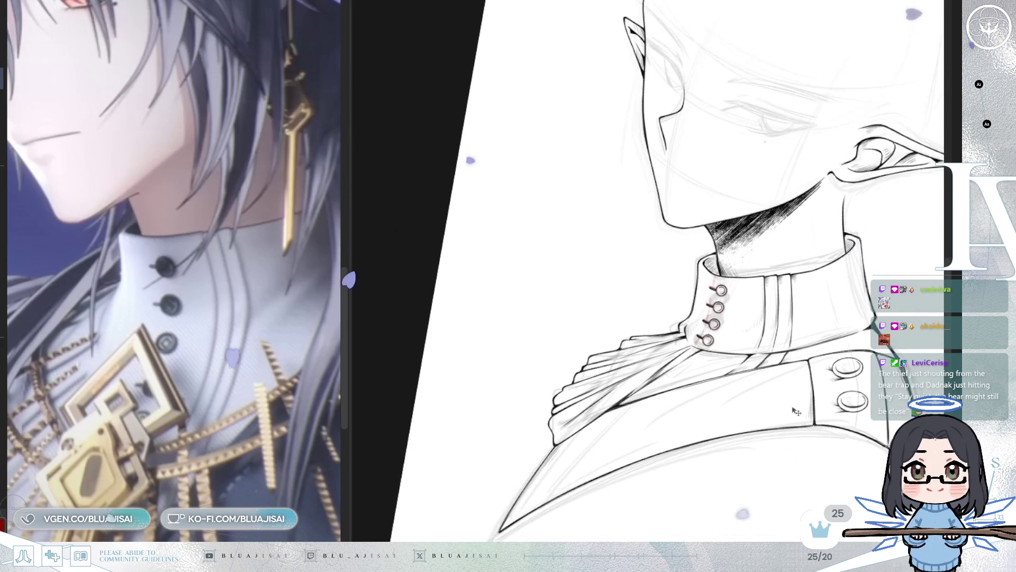
pyautogui.scroll(-3, 819, 420)
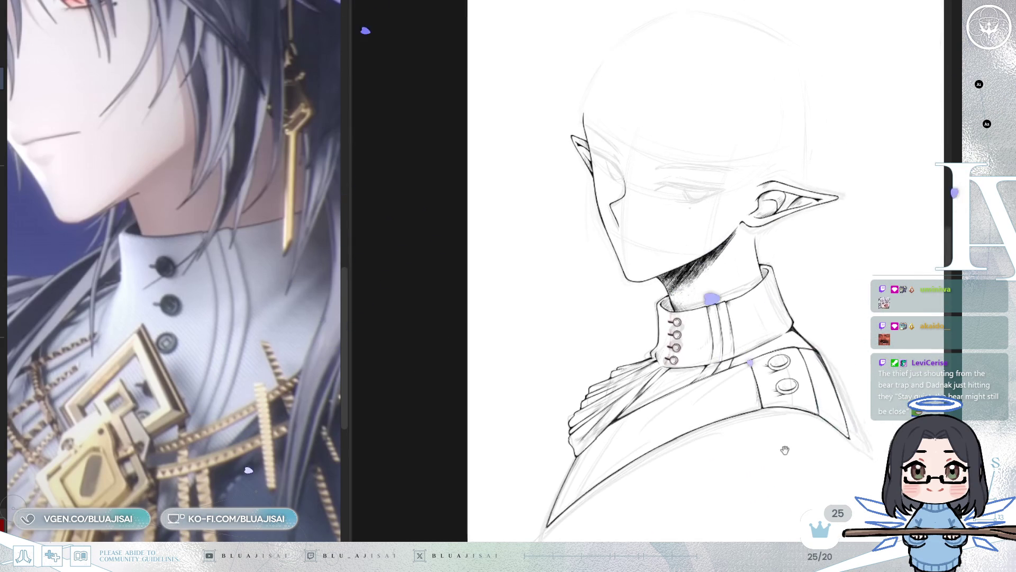
pyautogui.press('h')
pyautogui.press('h')
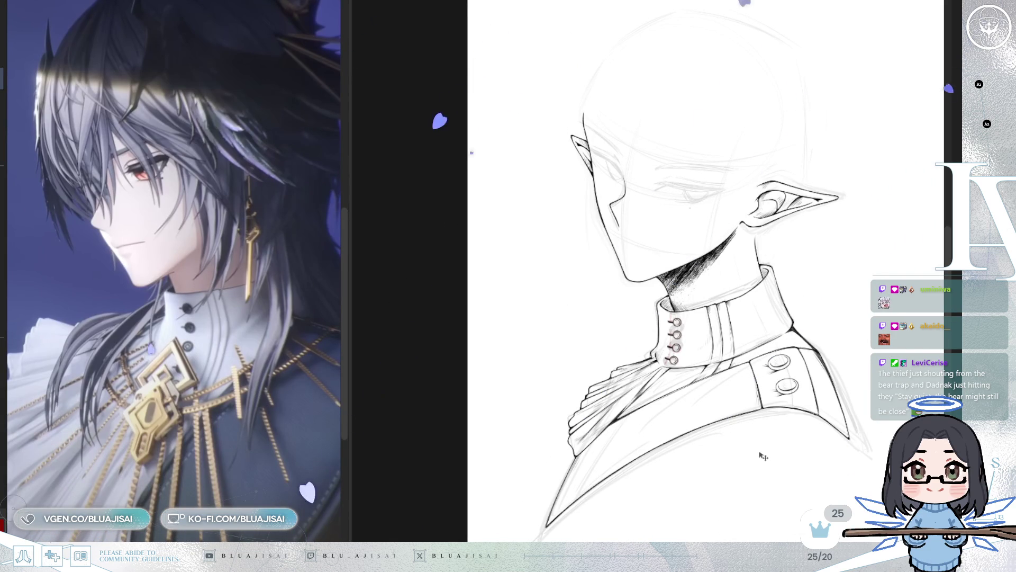
pyautogui.moveTo(820, 445)
pyautogui.mouseDown()
pyautogui.moveTo(777, 446)
pyautogui.moveTo(794, 446)
pyautogui.mouseUp()
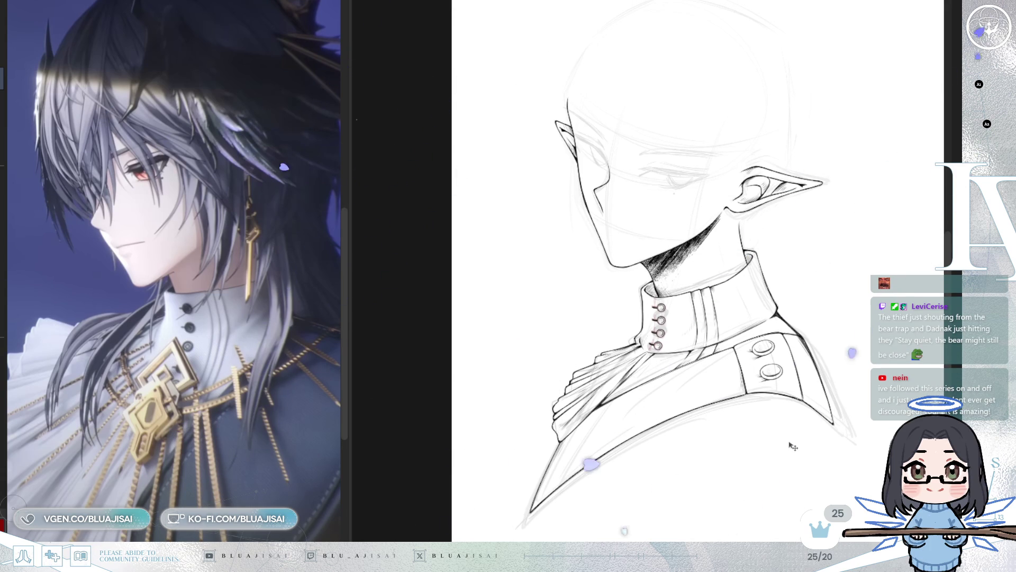
pyautogui.press('m')
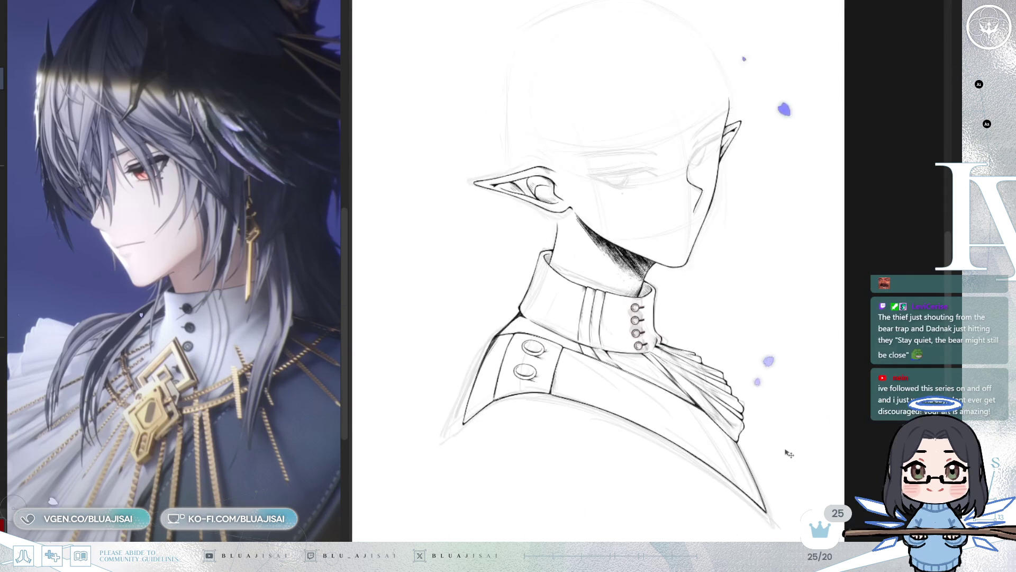
pyautogui.press('m')
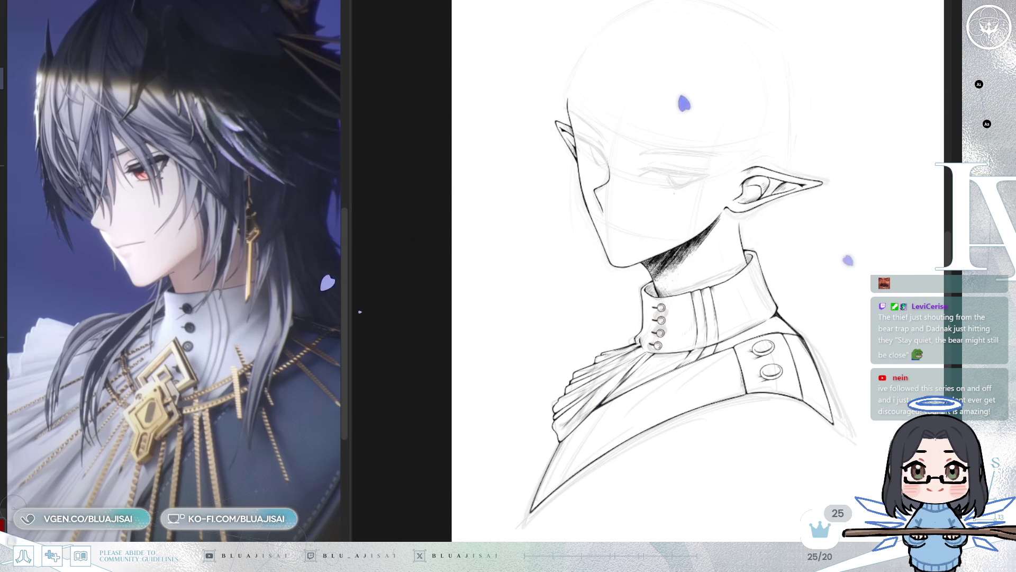
pyautogui.press('Delete')
pyautogui.hotkey('ctrl', 'z')
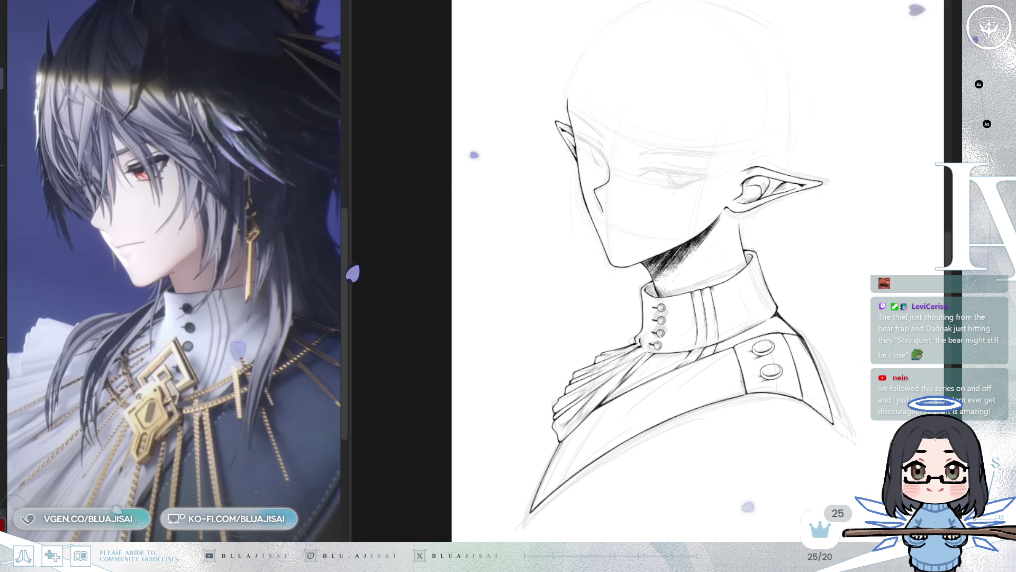
pyautogui.scroll(3, 738, 308)
# - Pan up from the collar to the elf's face and zoom in on the sketched closed eye
pyautogui.moveTo(738, 308); pyautogui.dragTo(743, 355)
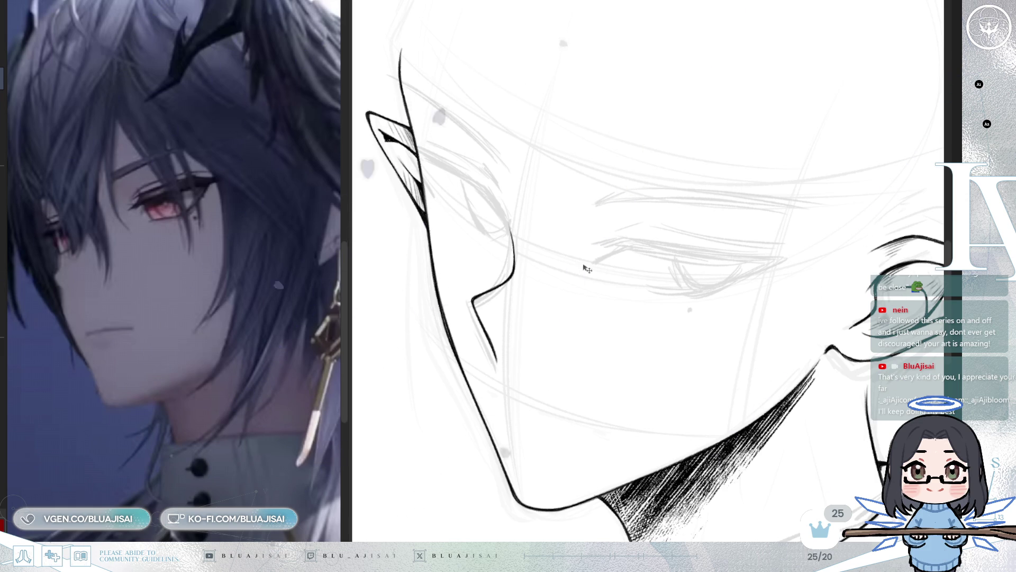
pyautogui.scroll(2, 581, 262)
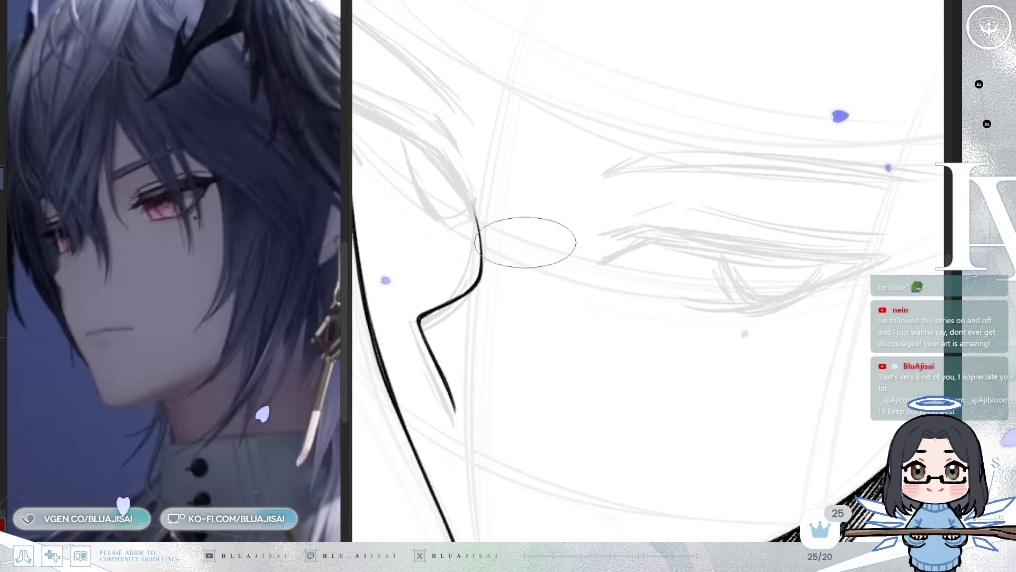
# - Widen the canvas and ink the closed eye's upper eyelid line with a second lid line below
pyautogui.moveTo(351, 256); pyautogui.dragTo(241, 256)
pyautogui.moveTo(609, 345); pyautogui.dragTo(601, 377)
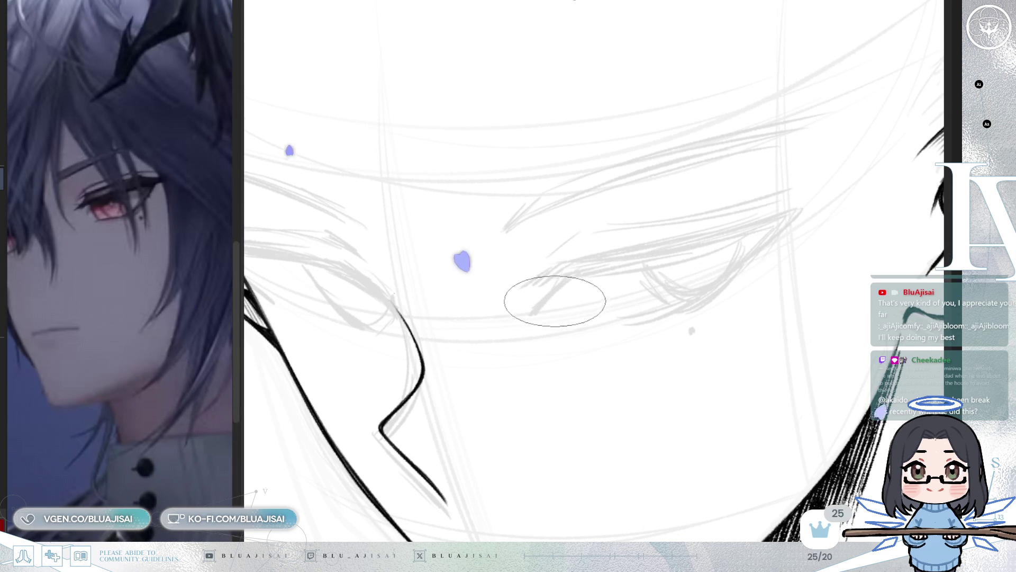
pyautogui.moveTo(531, 276); pyautogui.dragTo(576, 258)
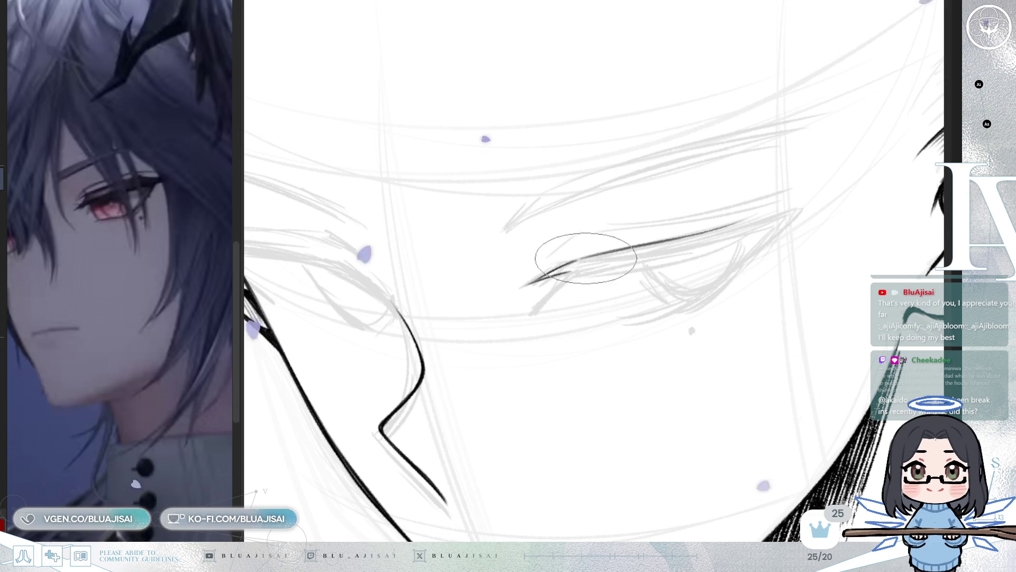
pyautogui.moveTo(578, 259); pyautogui.dragTo(771, 211)
pyautogui.moveTo(583, 254); pyautogui.dragTo(794, 205)
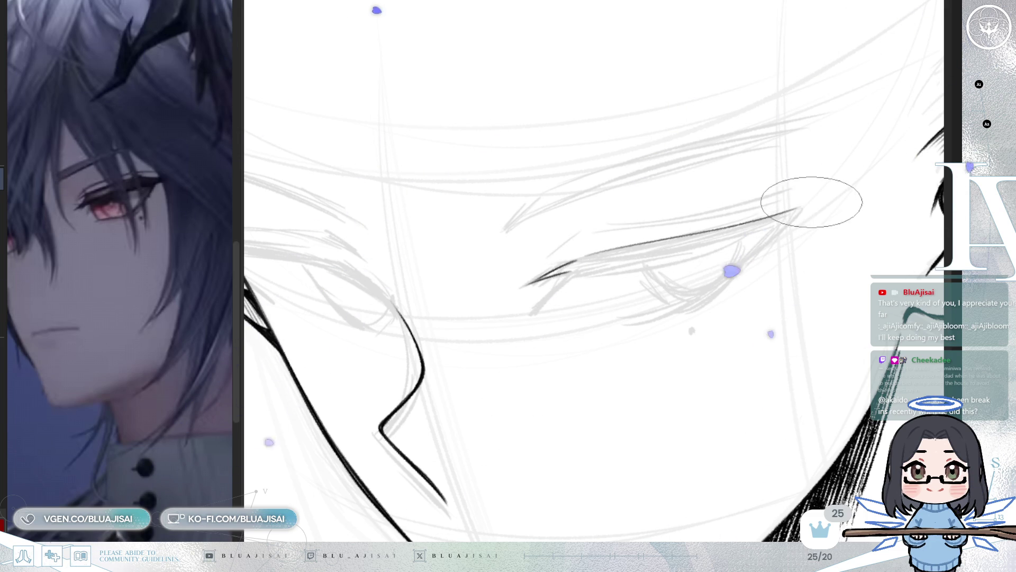
pyautogui.moveTo(725, 232); pyautogui.dragTo(804, 206)
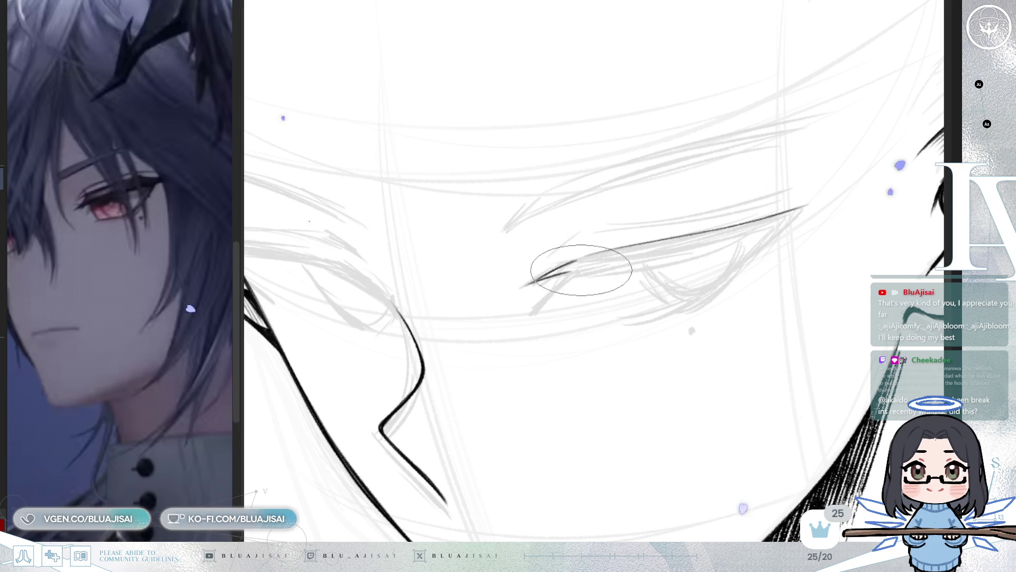
pyautogui.hotkey('ctrl', 'z')
pyautogui.moveTo(655, 259); pyautogui.dragTo(764, 226)
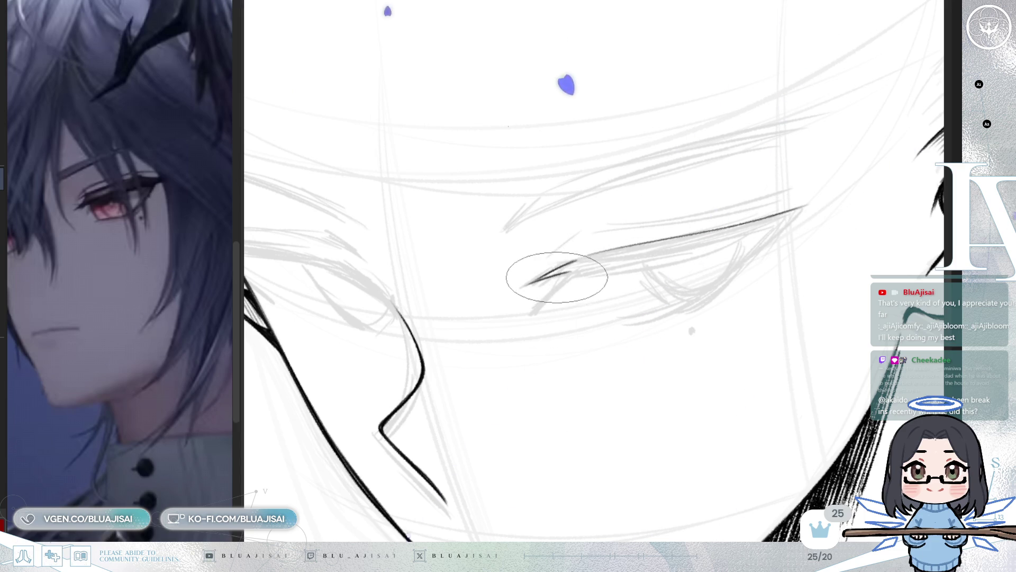
# - Ink the lower lid from the inner corner and a lash stroke below the main eye line
pyautogui.moveTo(534, 311); pyautogui.dragTo(602, 269)
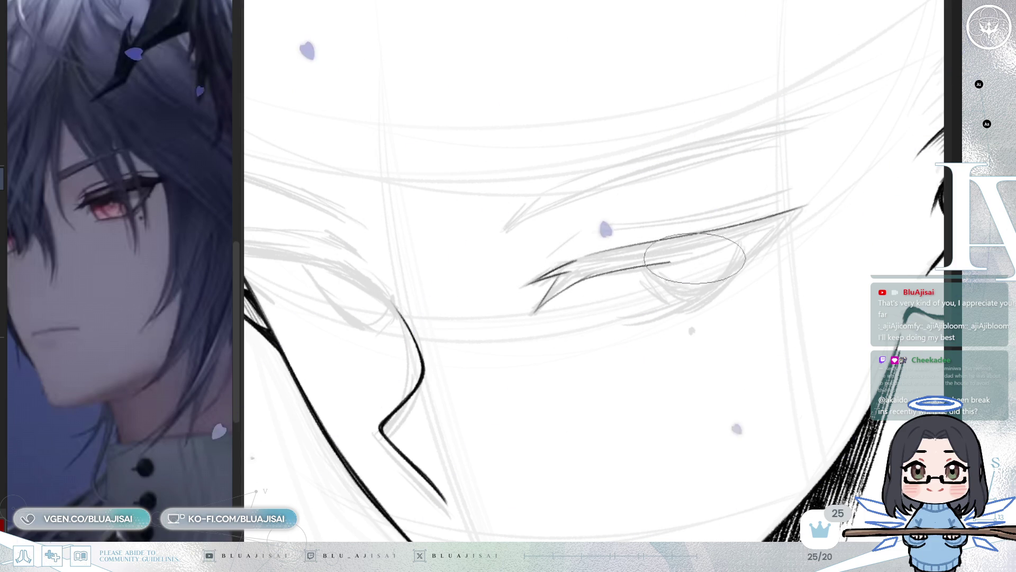
pyautogui.moveTo(588, 272)
pyautogui.mouseDown()
pyautogui.moveTo(752, 235)
pyautogui.moveTo(720, 249)
pyautogui.mouseUp()
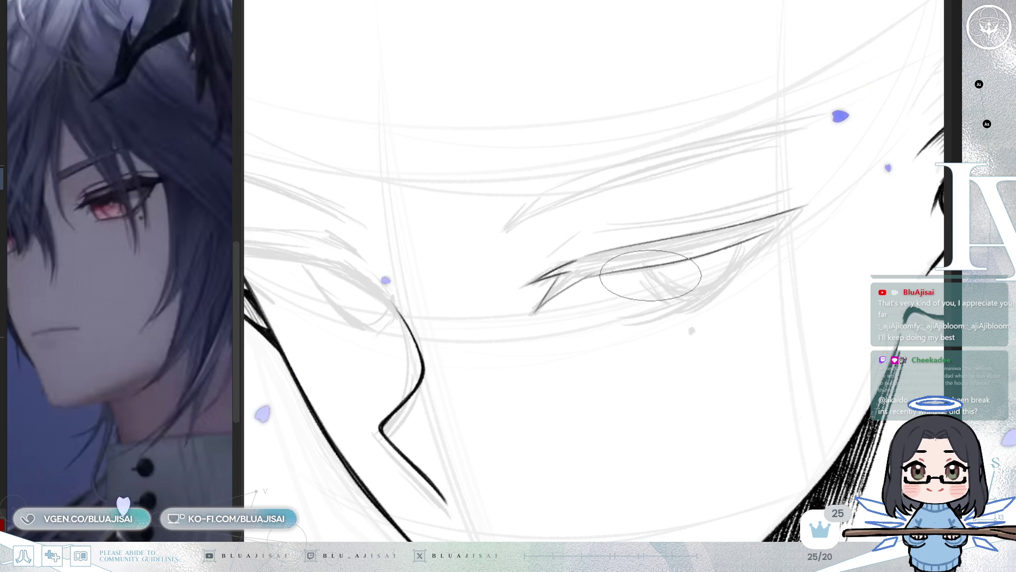
pyautogui.moveTo(652, 273); pyautogui.dragTo(533, 295)
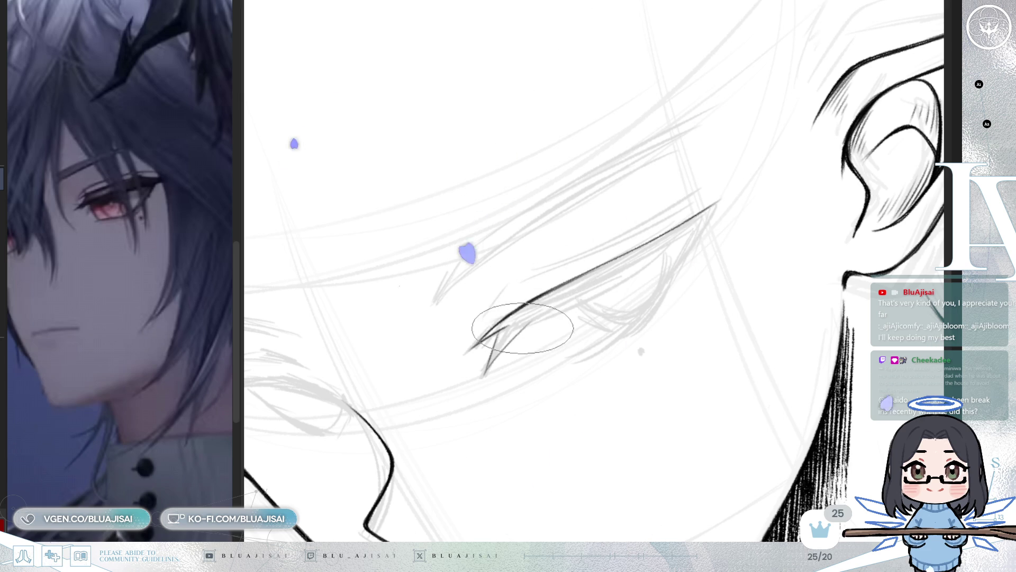
pyautogui.moveTo(521, 324); pyautogui.dragTo(728, 192)
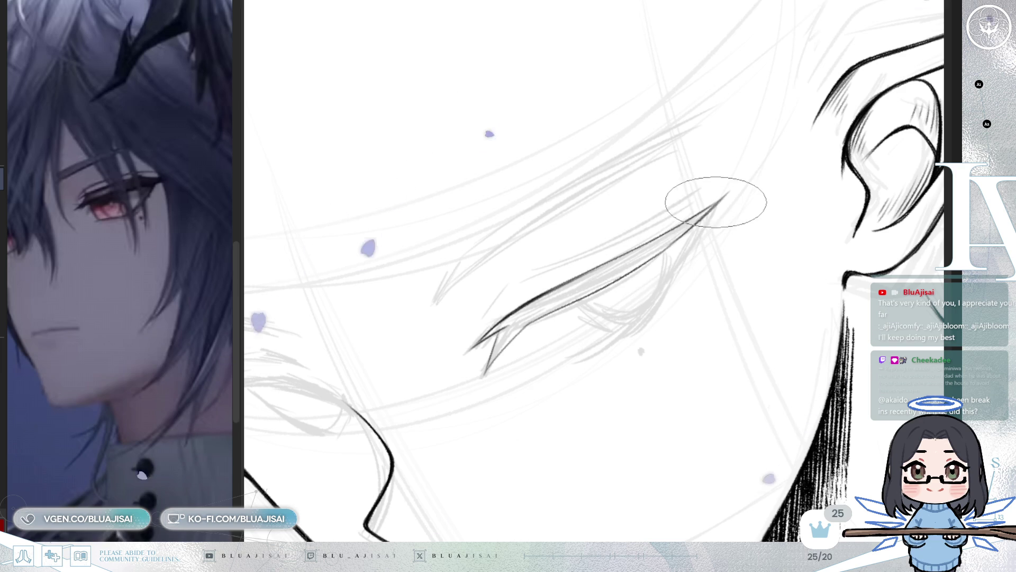
pyautogui.press('^')
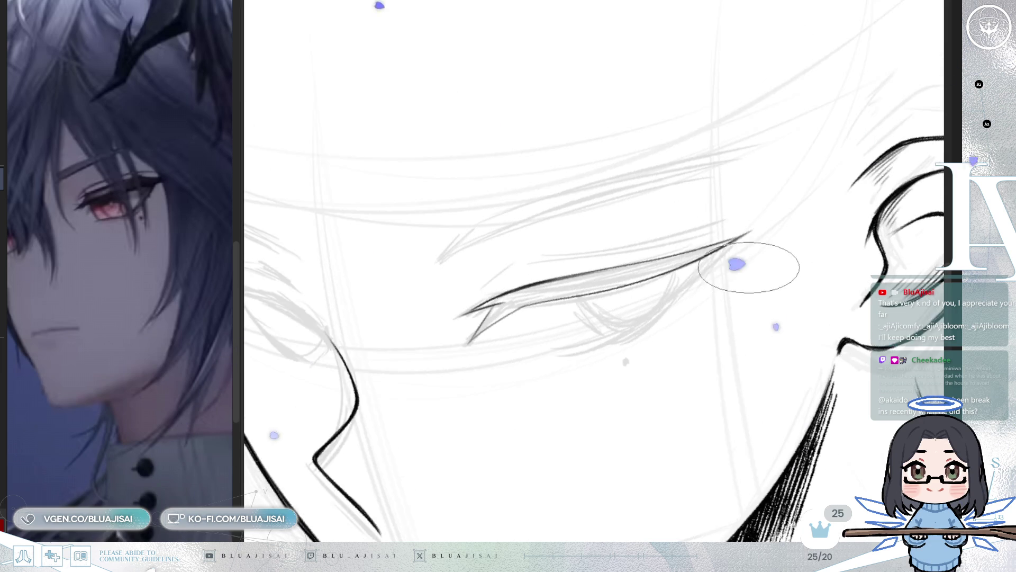
pyautogui.press('-')
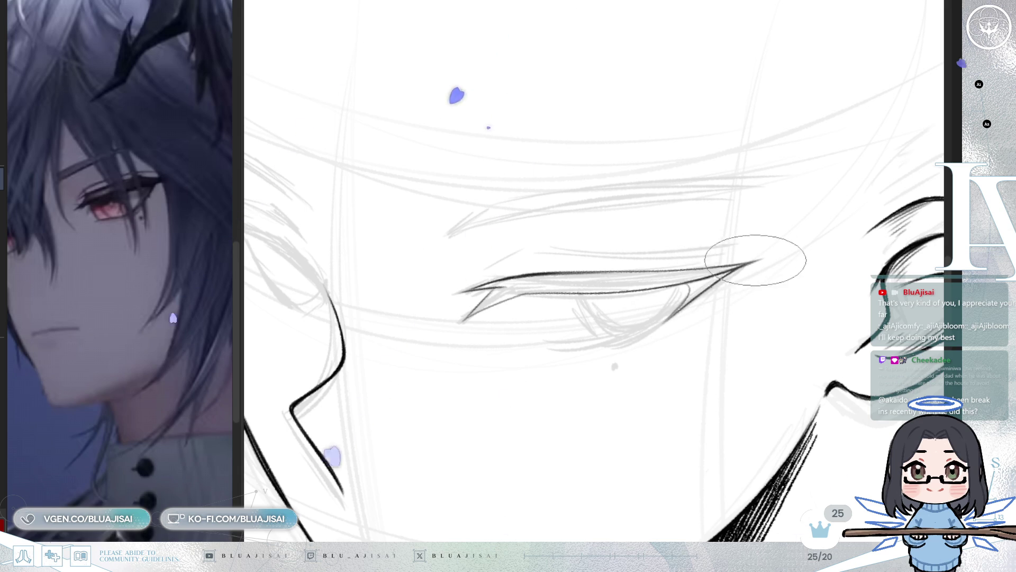
pyautogui.press('End')
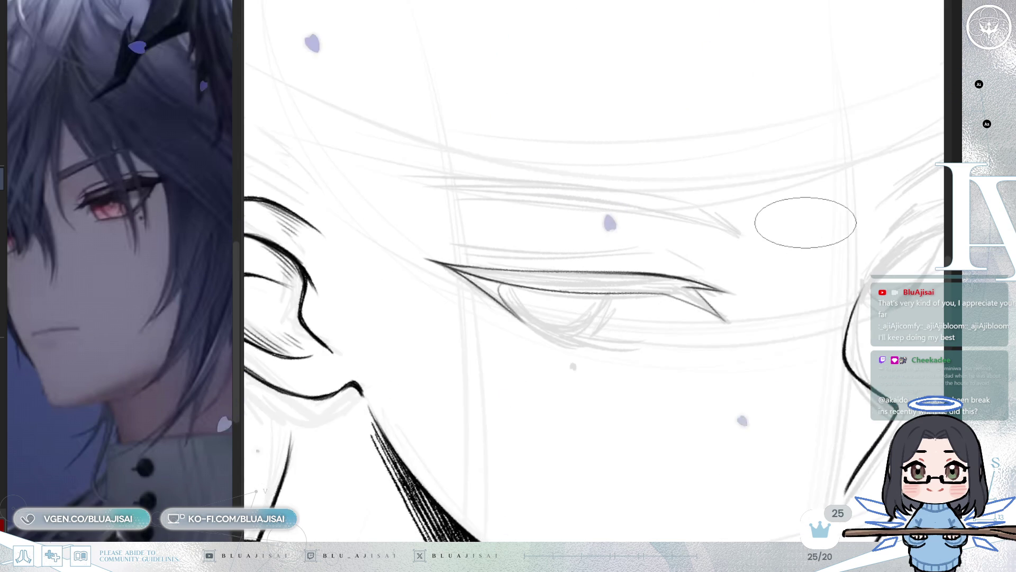
pyautogui.press('Delete')
pyautogui.press('Delete')
pyautogui.press('Delete')
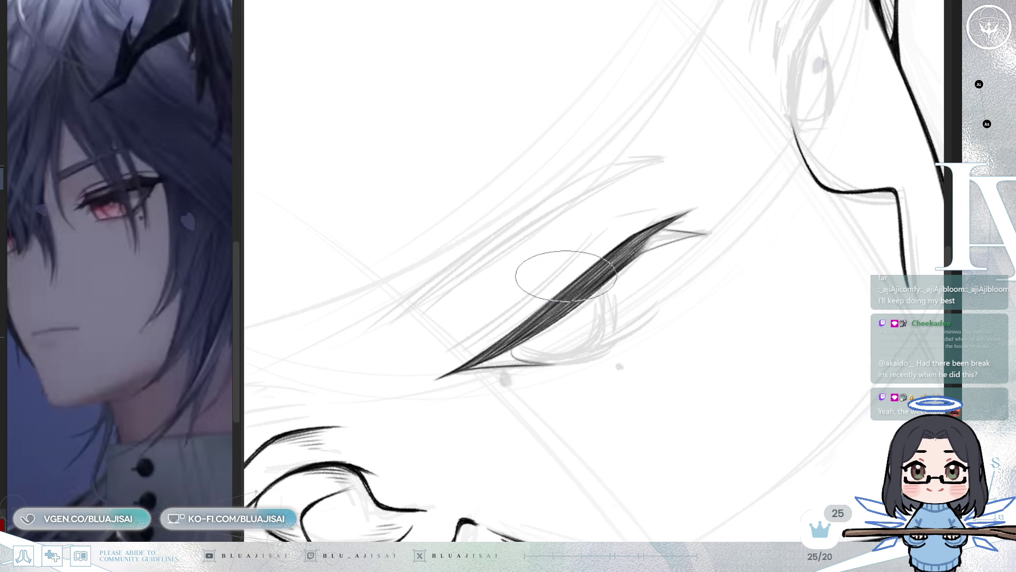
# - Rotate, mirror and zoom the canvas view so the closed eye's lash lies level
pyautogui.moveTo(567, 273)
pyautogui.mouseDown()
pyautogui.moveTo(563, 302)
pyautogui.moveTo(595, 290)
pyautogui.mouseUp()
pyautogui.moveTo(658, 318); pyautogui.dragTo(606, 330)
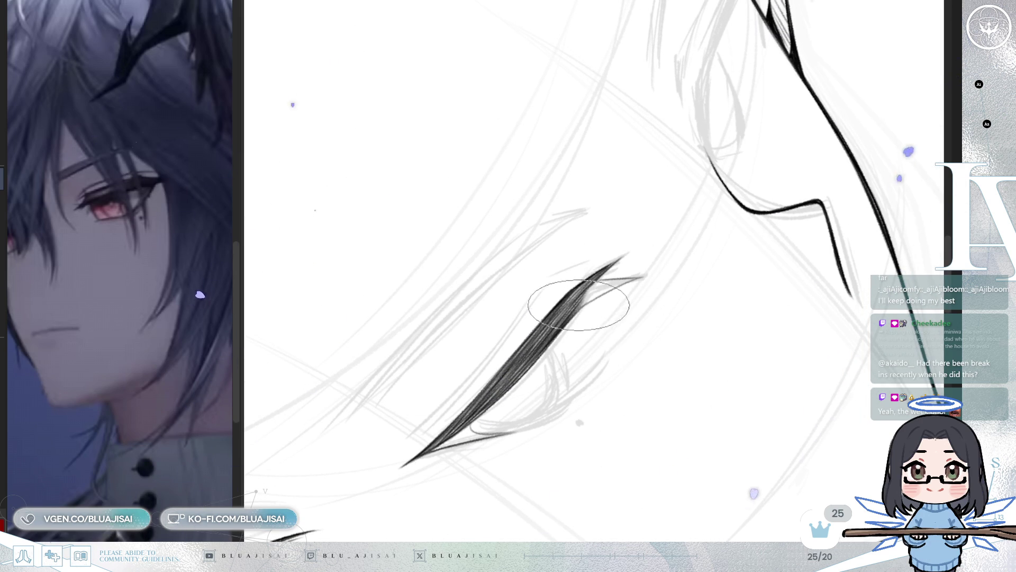
pyautogui.moveTo(581, 303)
pyautogui.mouseDown()
pyautogui.moveTo(536, 365)
pyautogui.moveTo(590, 281)
pyautogui.mouseUp()
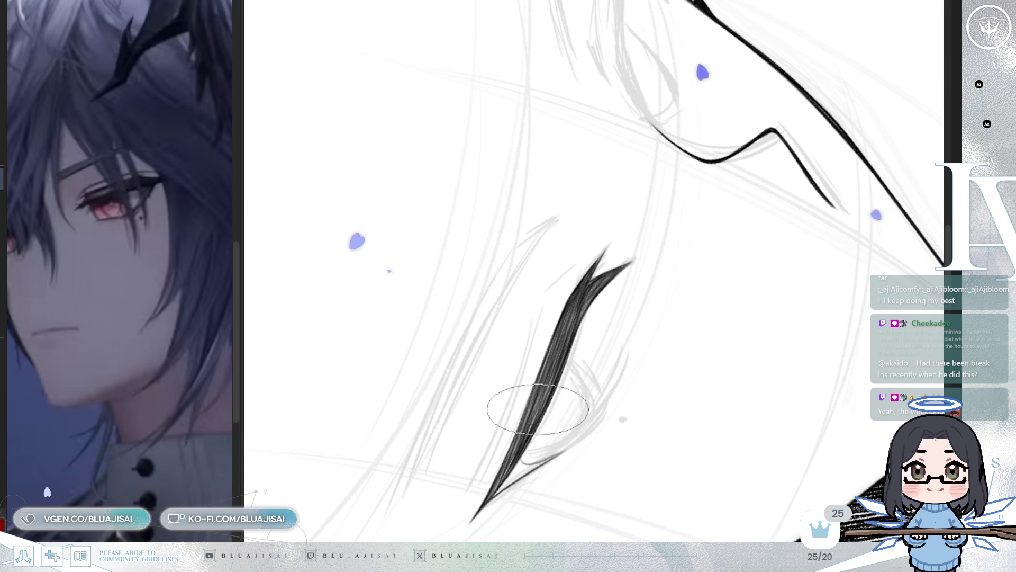
pyautogui.press('h')
pyautogui.moveTo(642, 332)
pyautogui.mouseDown()
pyautogui.moveTo(642, 415)
pyautogui.moveTo(572, 315)
pyautogui.mouseUp()
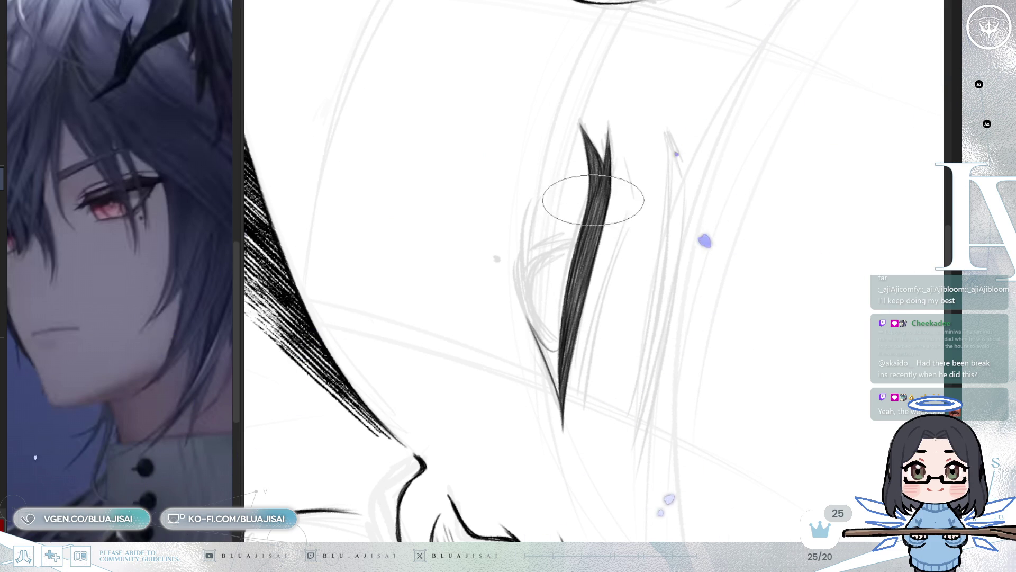
pyautogui.moveTo(589, 238)
pyautogui.mouseDown()
pyautogui.moveTo(601, 318)
pyautogui.moveTo(636, 328)
pyautogui.moveTo(669, 299)
pyautogui.moveTo(769, 251)
pyautogui.moveTo(658, 267)
pyautogui.mouseUp()
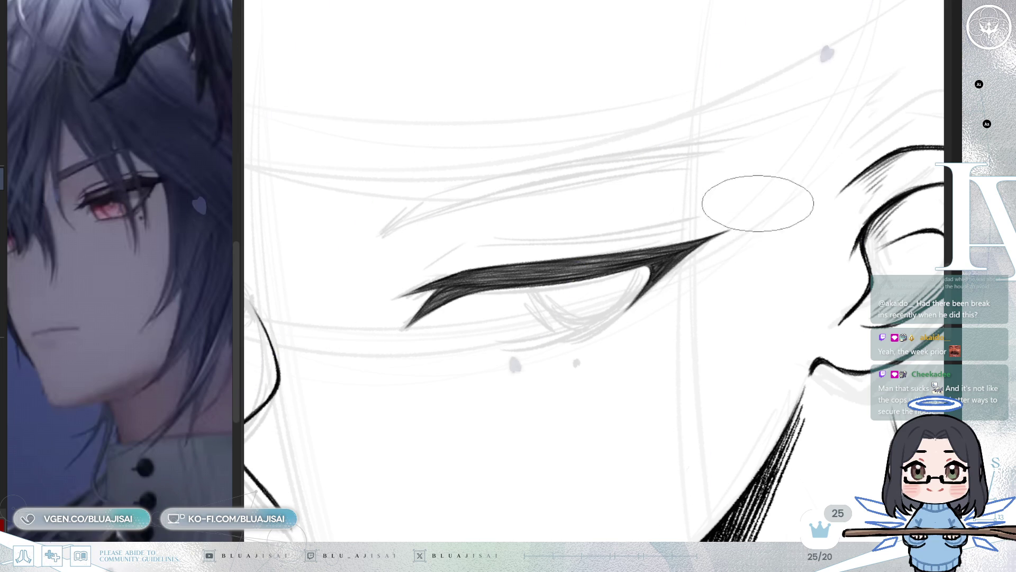
pyautogui.scroll(-5, 772, 236)
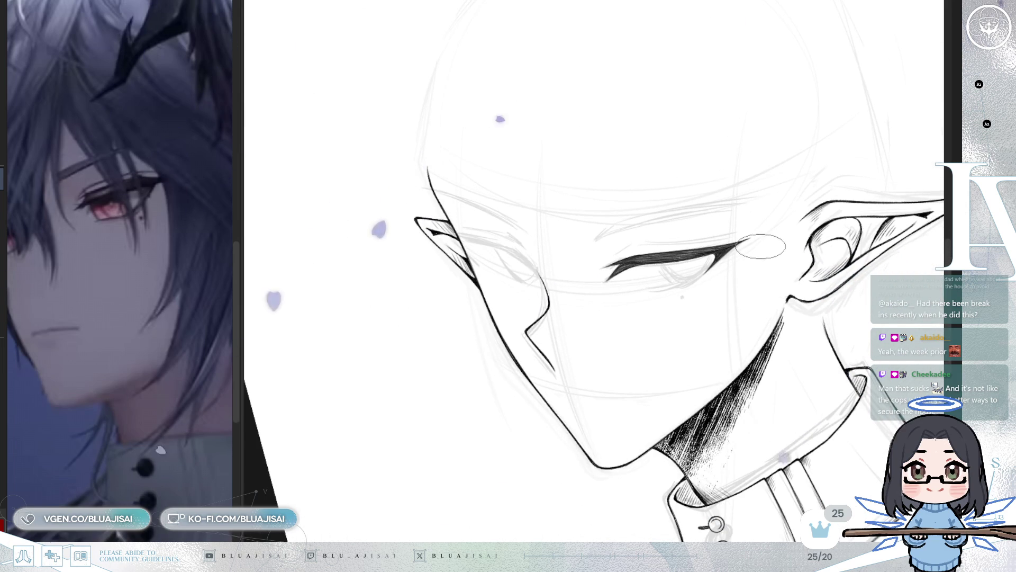
pyautogui.scroll(1, 741, 265)
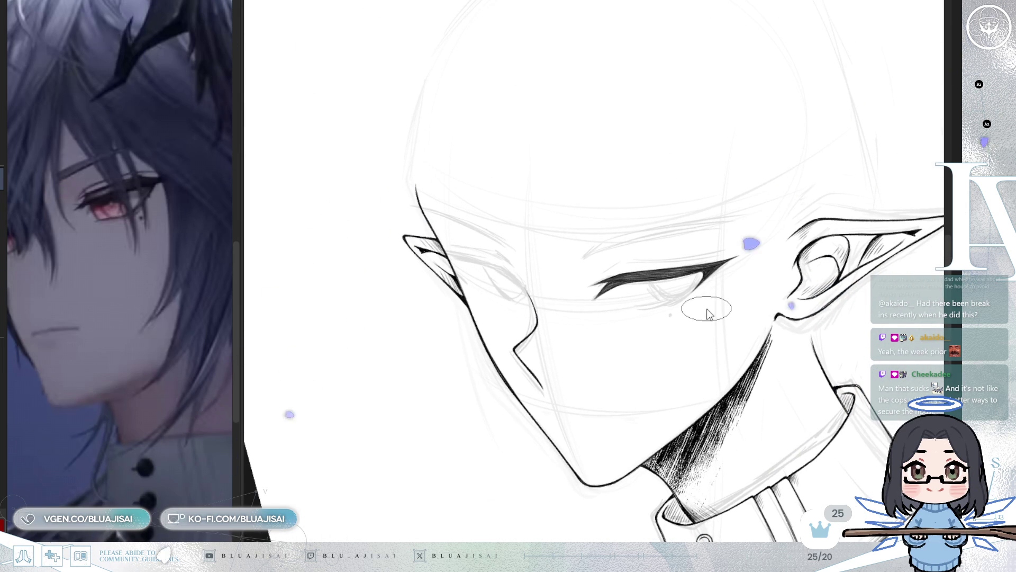
pyautogui.press('^')
pyautogui.press('^')
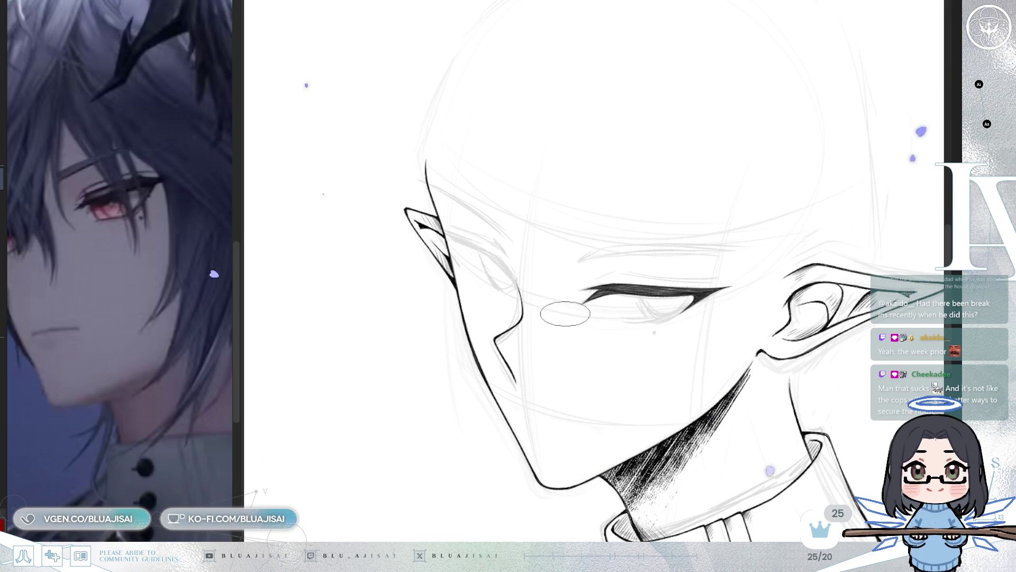
# - Zoom in on the eye and draw two thin strokes off the lash's inner hook
pyautogui.scroll(2, 573, 307)
pyautogui.scroll(3, 598, 297)
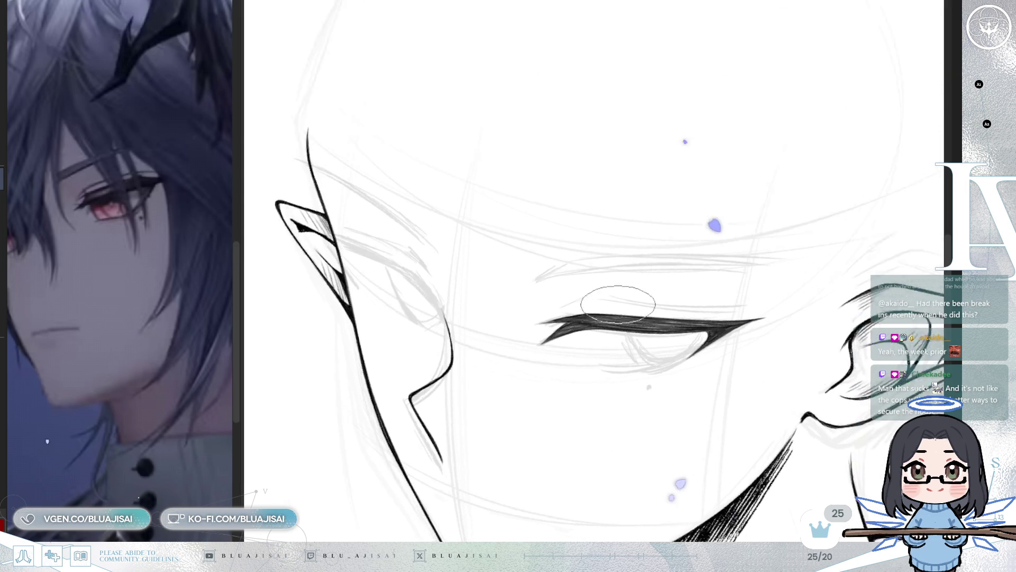
pyautogui.scroll(2, 564, 327)
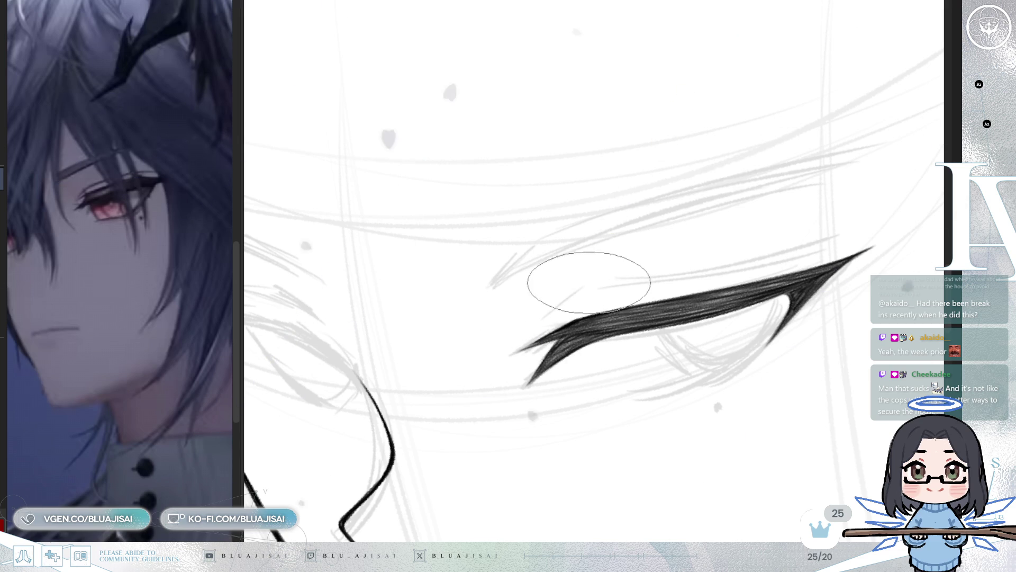
pyautogui.press('-')
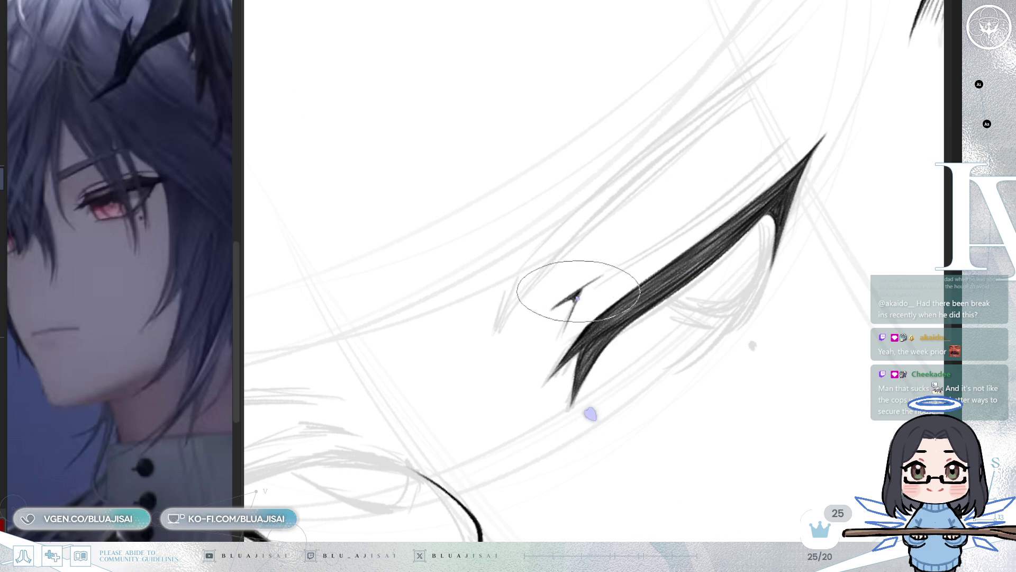
pyautogui.moveTo(569, 297); pyautogui.dragTo(683, 244)
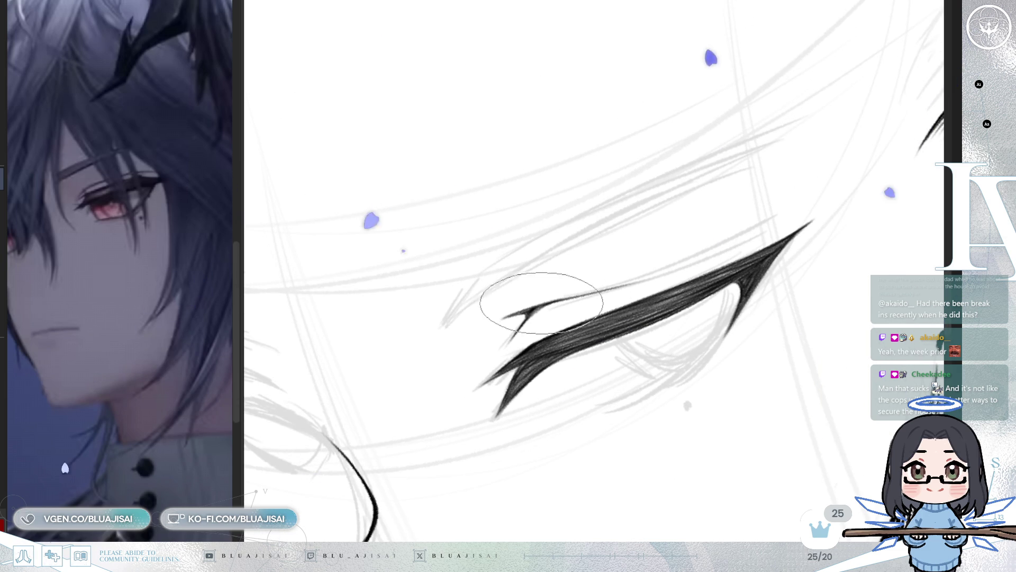
pyautogui.moveTo(592, 288); pyautogui.dragTo(738, 242)
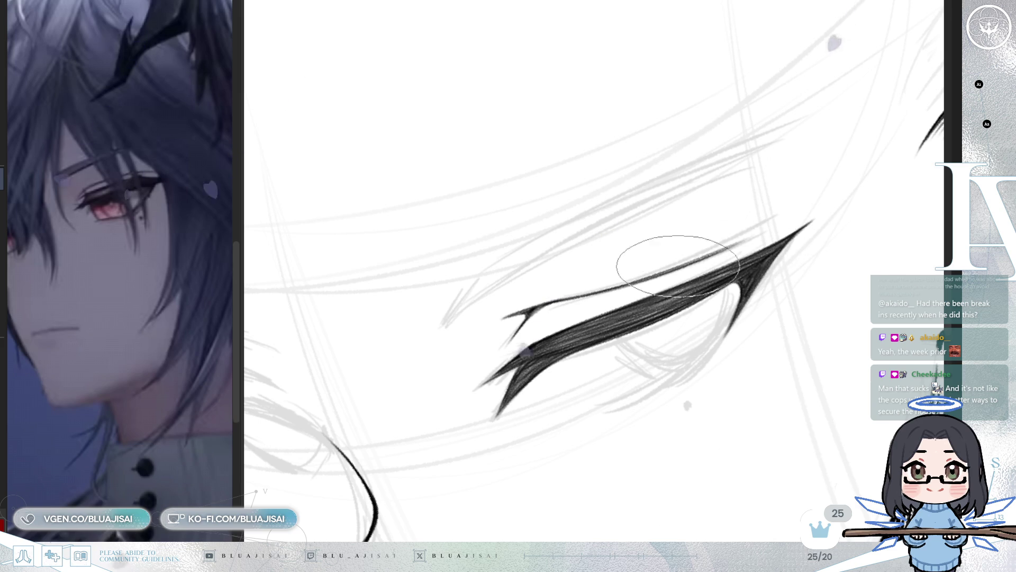
# - Level and mirror the view to check the eye, then fit the whole drawing to the window
pyautogui.press('End')
pyautogui.press('End')
pyautogui.scroll(-2, 829, 271)
pyautogui.press('h')
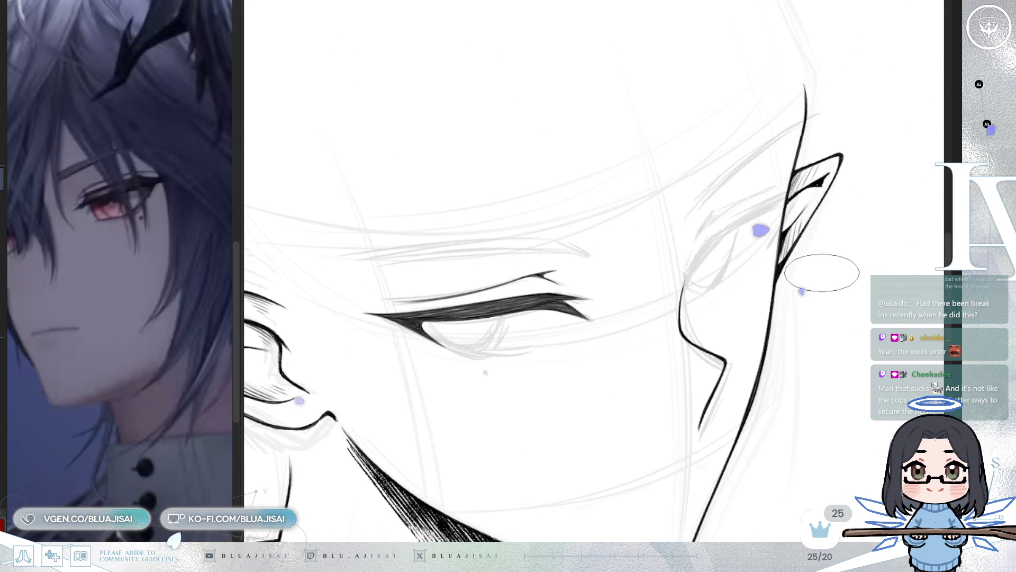
pyautogui.press('h')
pyautogui.press('End')
pyautogui.scroll(3, 748, 272)
pyautogui.moveTo(728, 348); pyautogui.dragTo(673, 410)
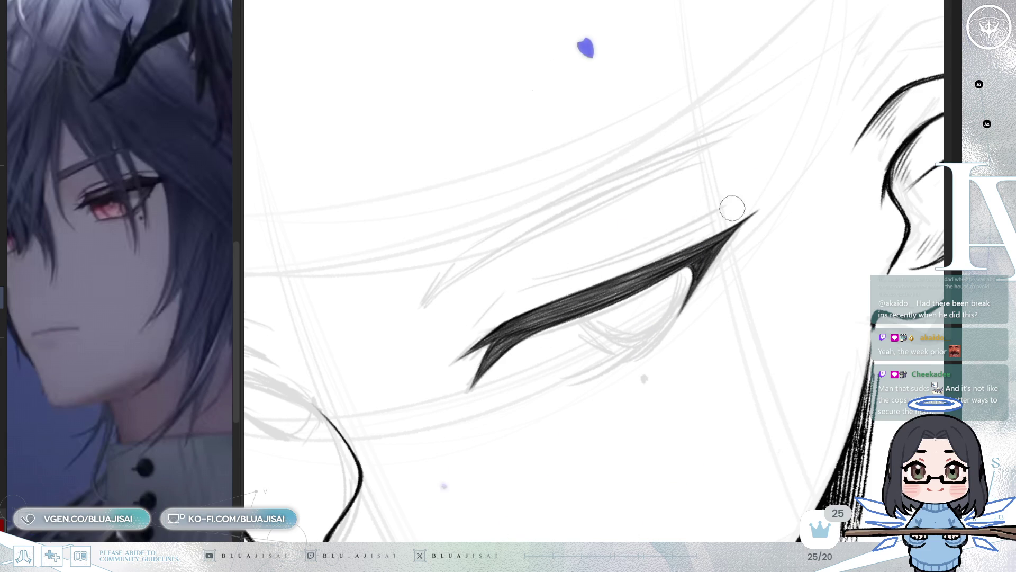
pyautogui.scroll(-1, 741, 207)
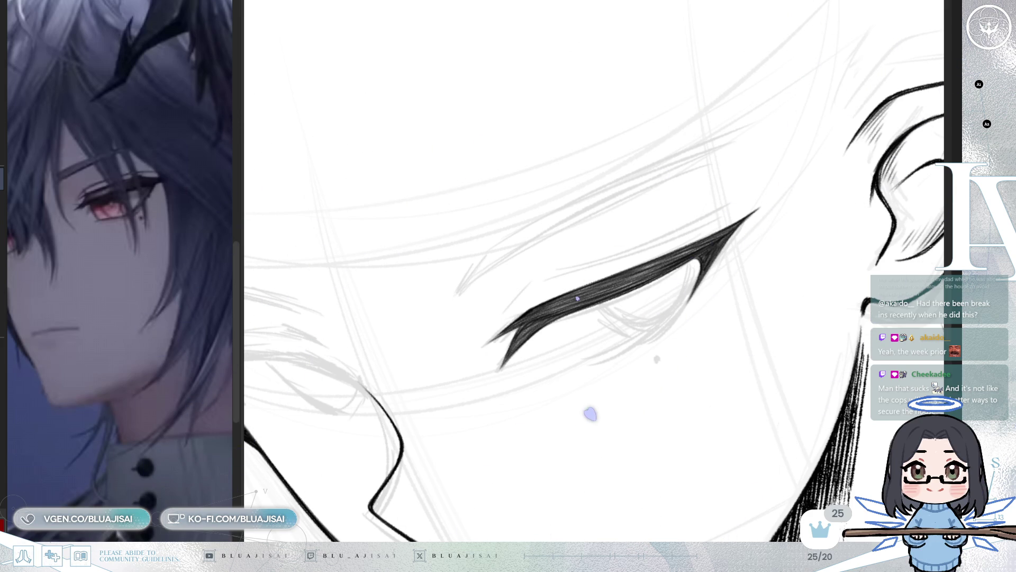
pyautogui.hotkey('ctrl', '0')
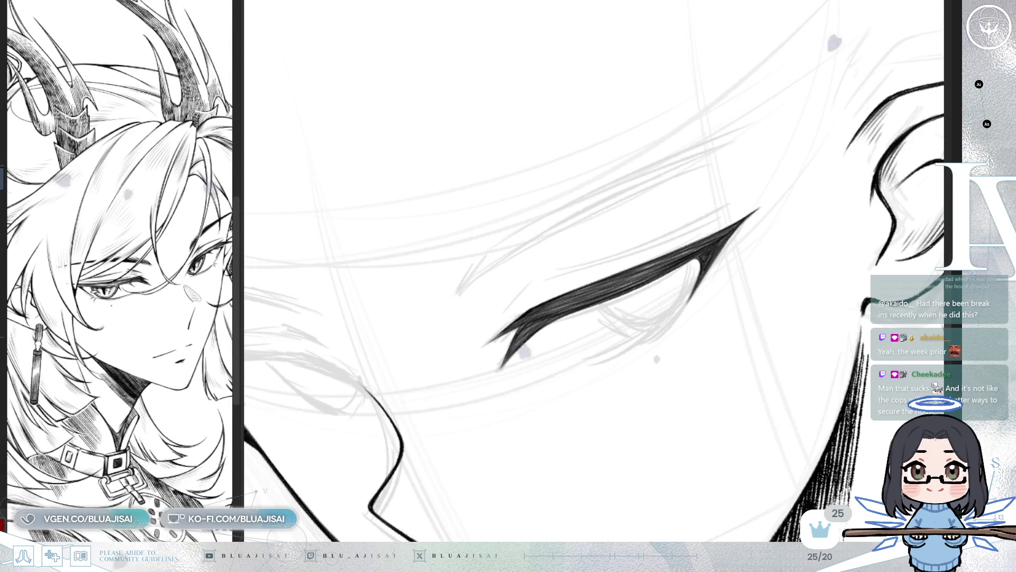
# - Widen the reference image and ink over the faint stroke under the lash
pyautogui.moveTo(239, 205); pyautogui.dragTo(349, 205)
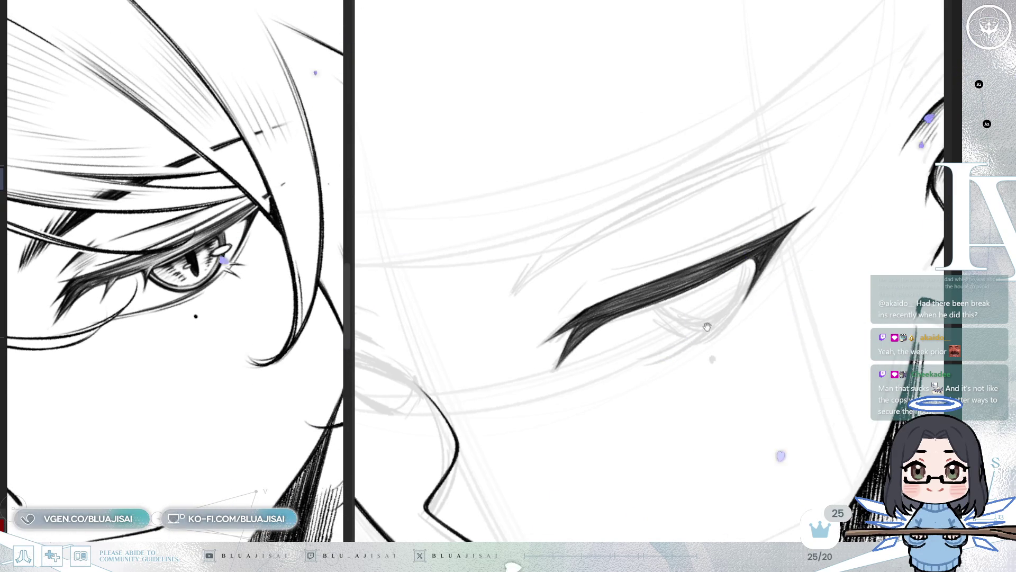
pyautogui.scroll(4, 711, 323)
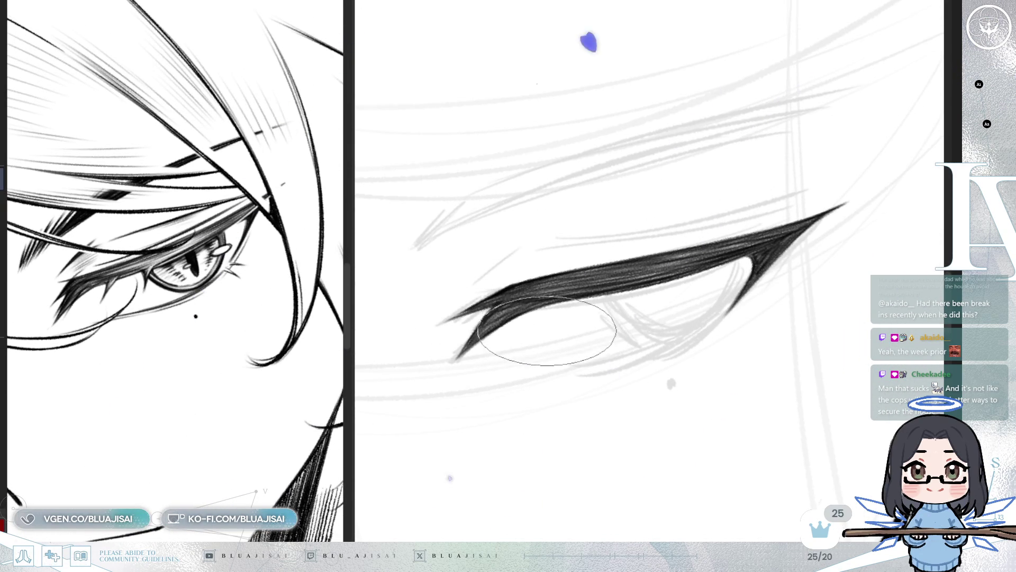
pyautogui.moveTo(481, 281); pyautogui.dragTo(521, 241)
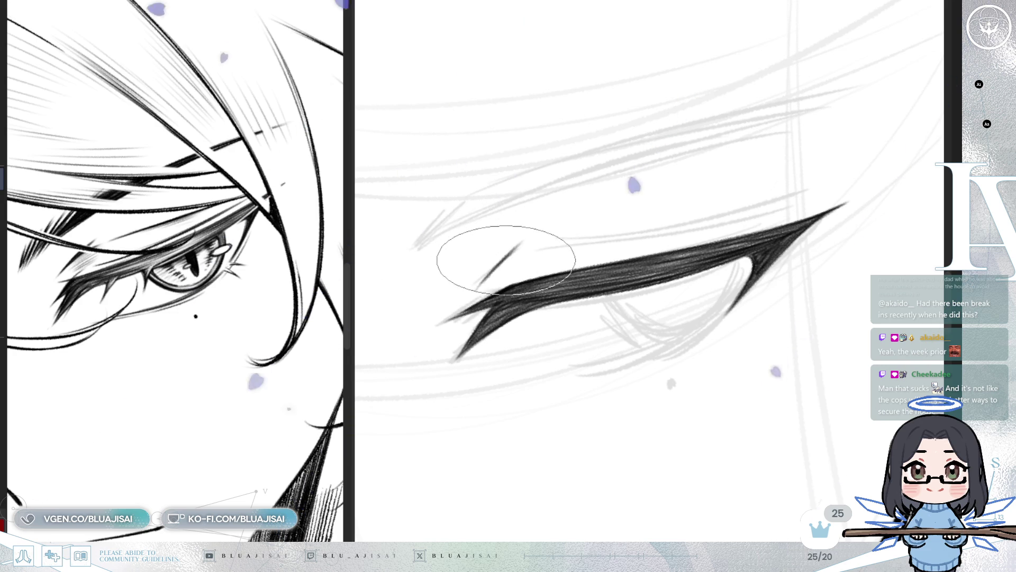
pyautogui.press('Delete')
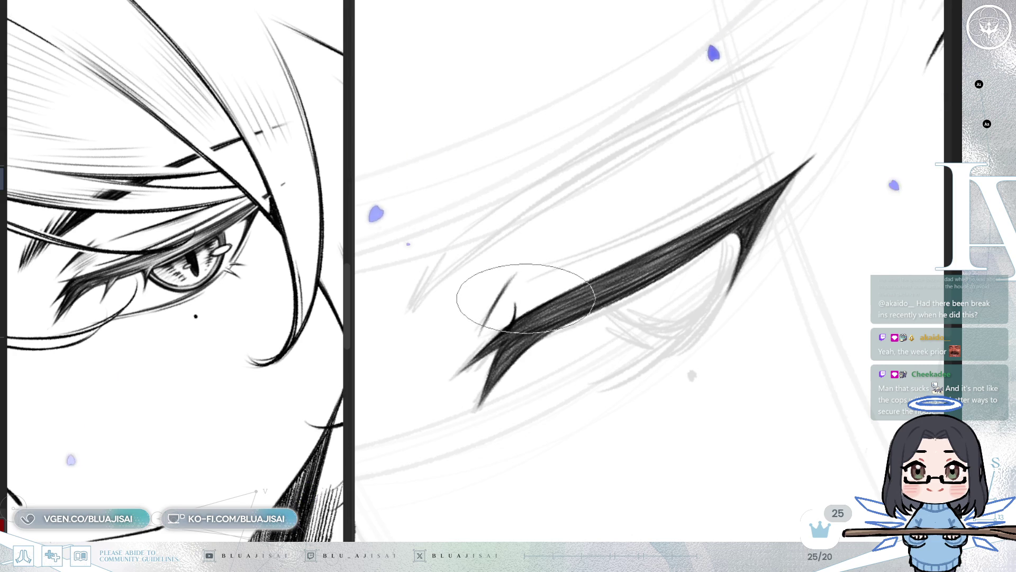
# - With a smaller brush, add a short lash hair at the inner tip; undo a trial upper-edge line
pyautogui.press('e')
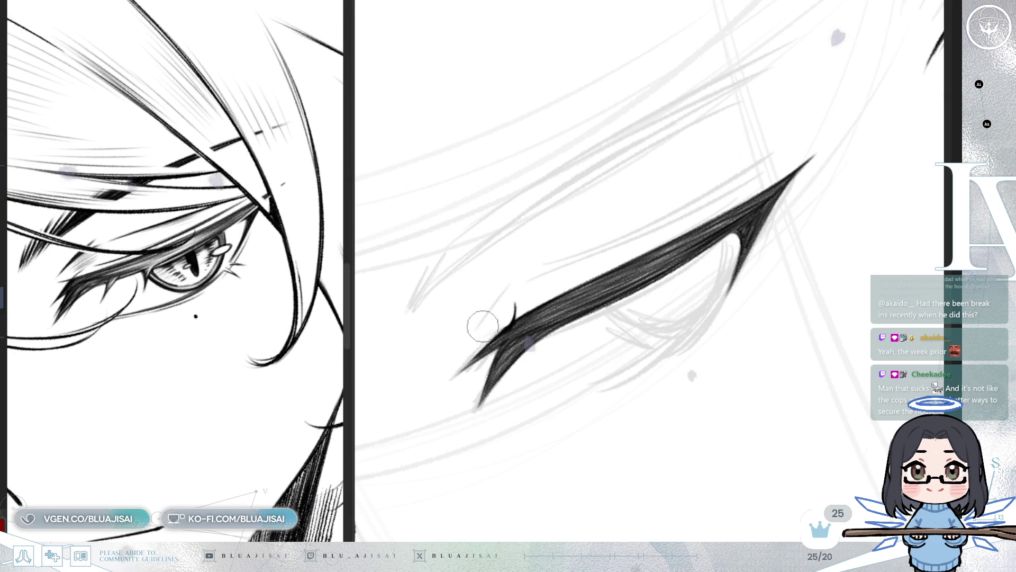
pyautogui.moveTo(508, 308); pyautogui.dragTo(543, 287)
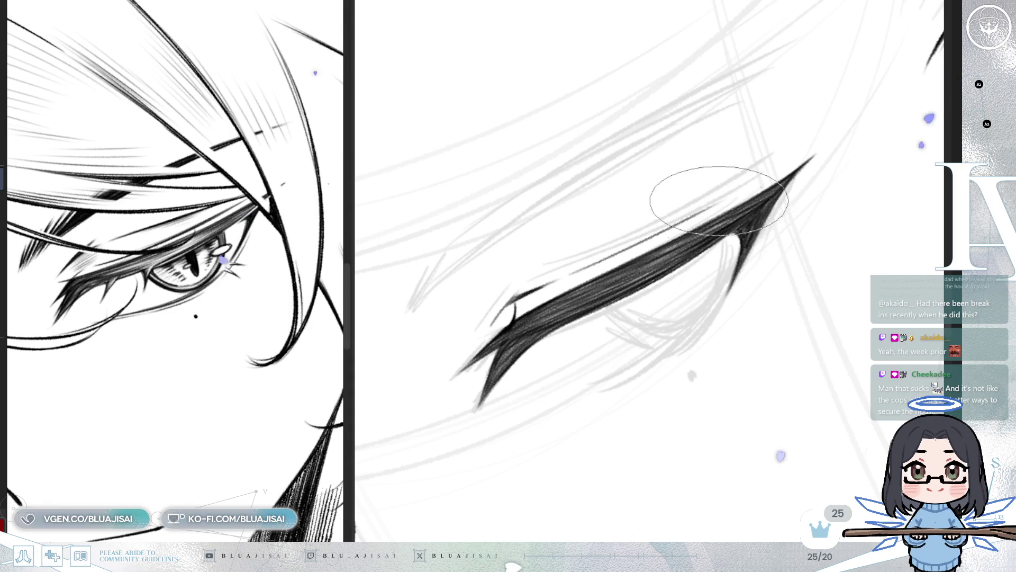
pyautogui.moveTo(568, 273); pyautogui.dragTo(671, 239)
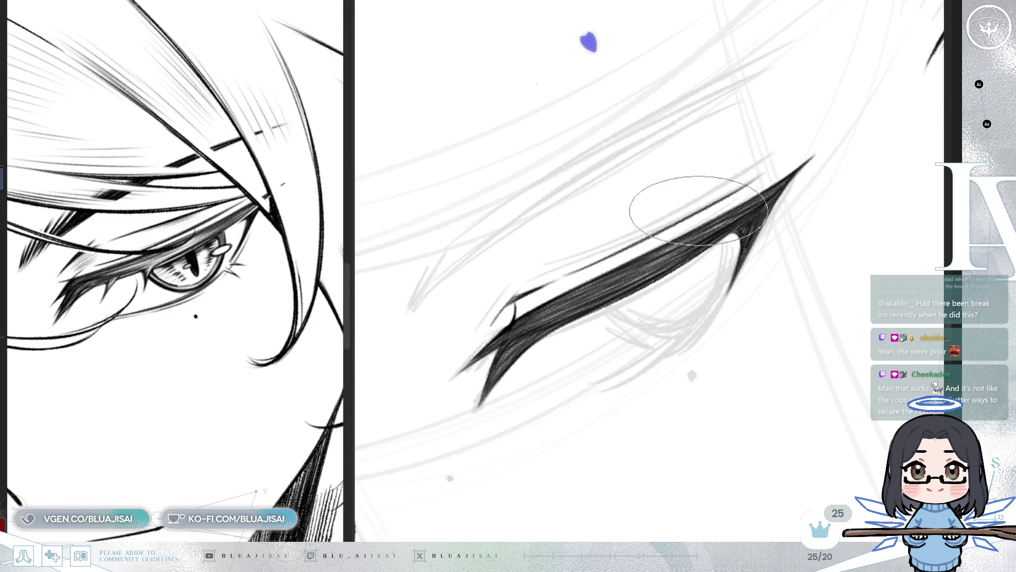
pyautogui.hotkey('ctrl', 'z')
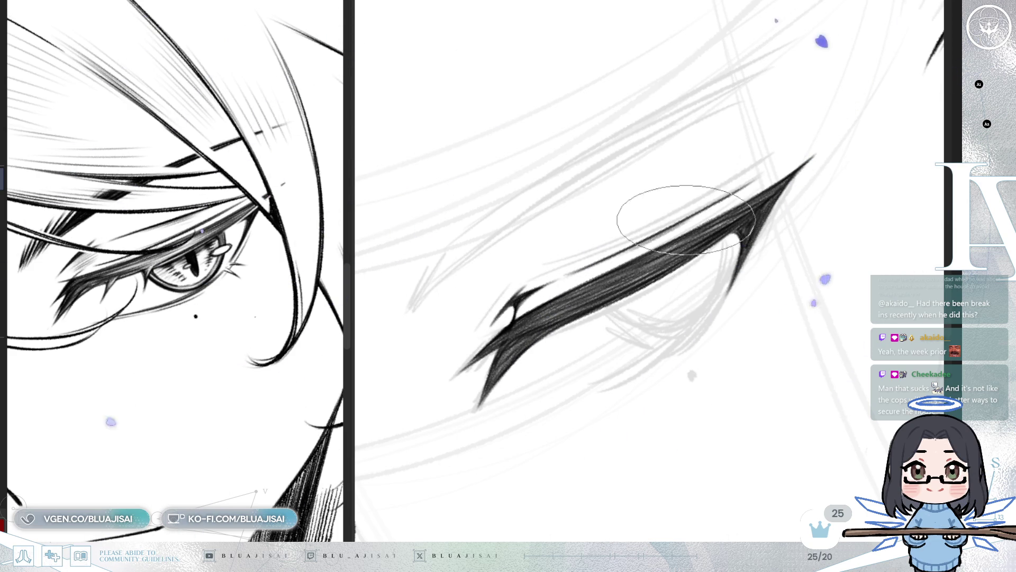
pyautogui.scroll(-2, 783, 199)
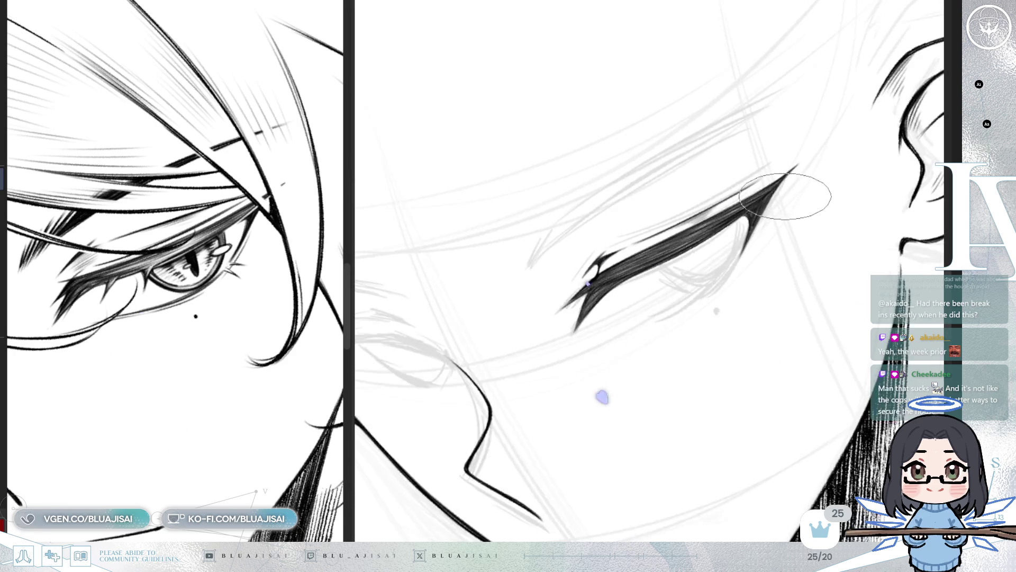
pyautogui.scroll(1, 785, 192)
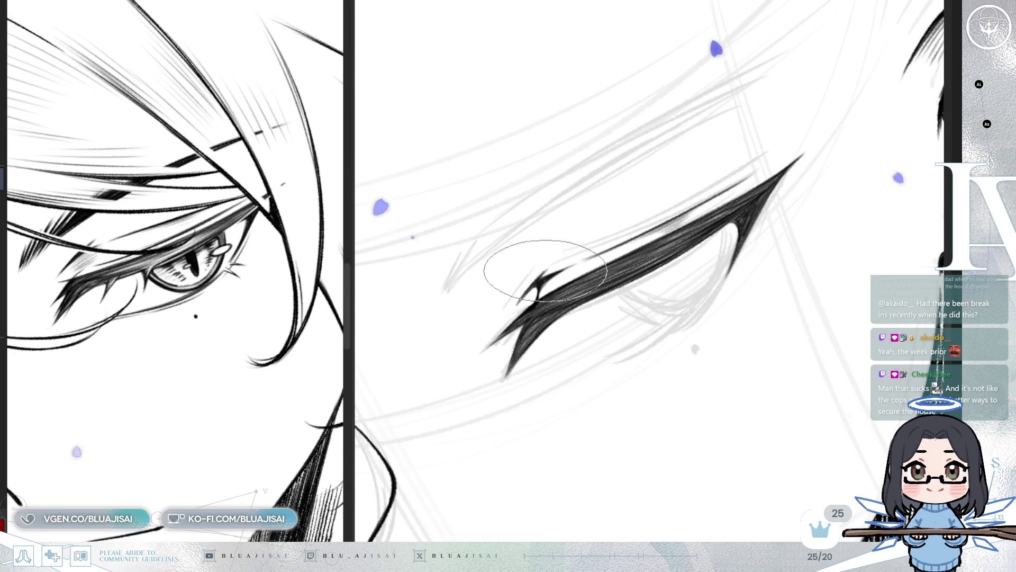
pyautogui.moveTo(562, 259); pyautogui.dragTo(560, 267)
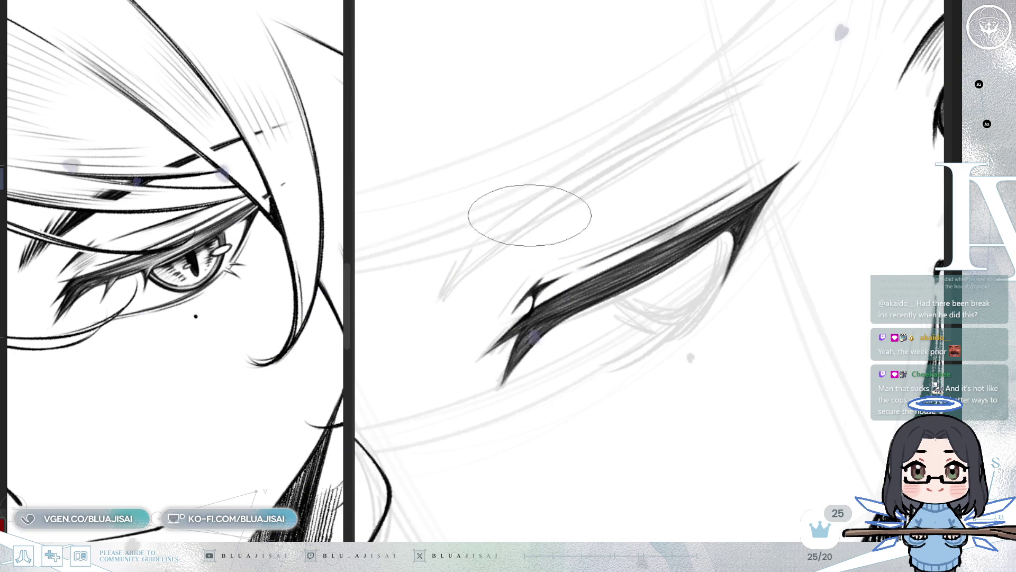
# - Draw a thin stroke above the dark eyelash, redoing it until it sits right
pyautogui.moveTo(486, 279); pyautogui.dragTo(571, 212)
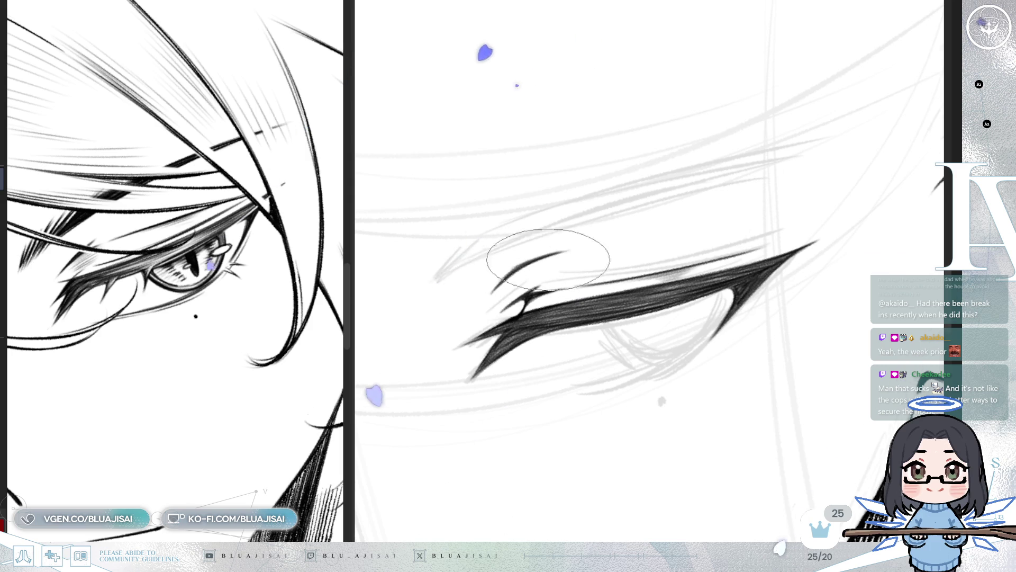
pyautogui.press('-')
pyautogui.press('-')
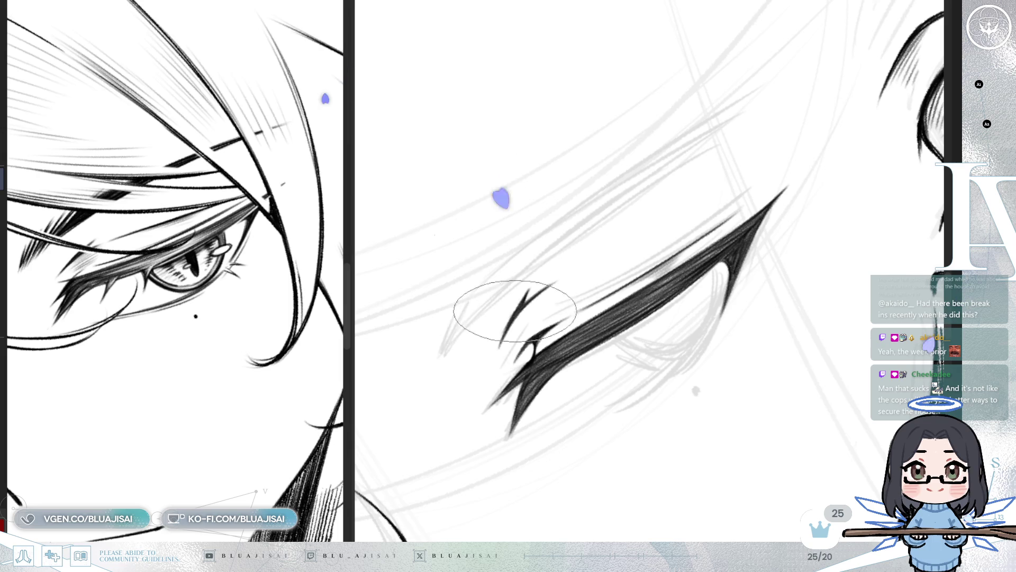
pyautogui.moveTo(561, 271); pyautogui.dragTo(763, 182)
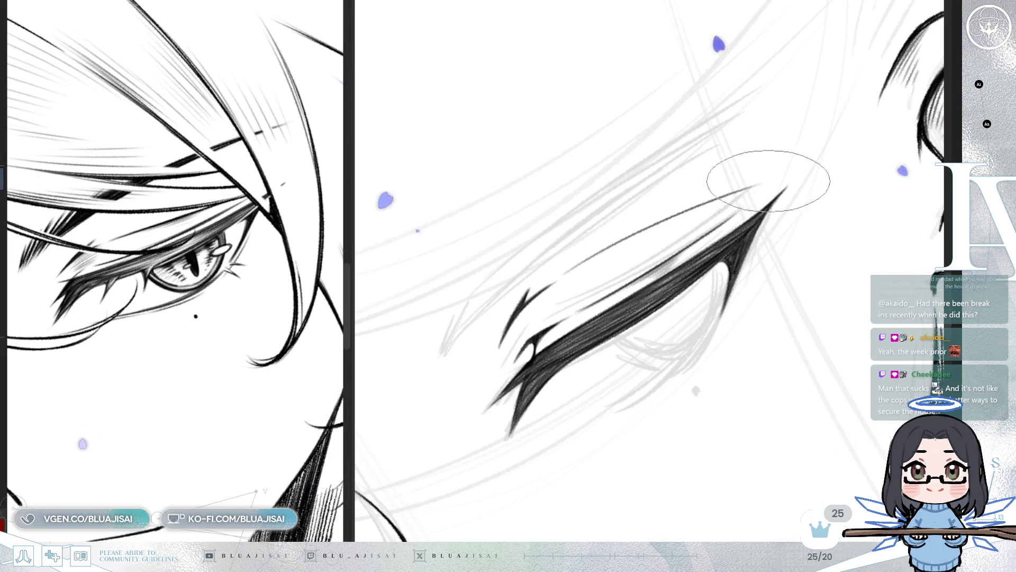
pyautogui.hotkey('ctrl', '@')
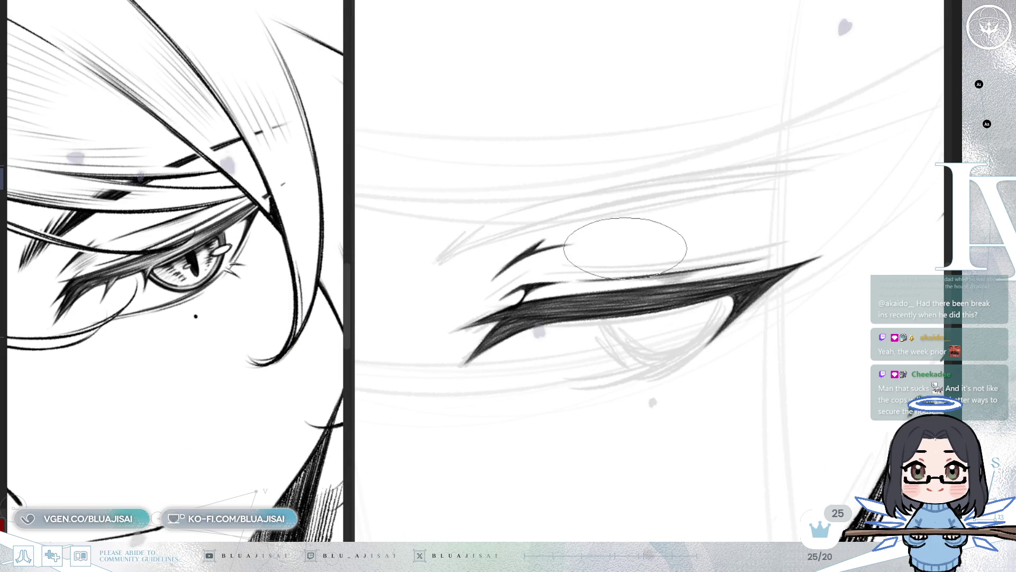
pyautogui.press('-')
pyautogui.moveTo(571, 260); pyautogui.dragTo(697, 227)
pyautogui.hotkey('ctrl', 'z')
pyautogui.moveTo(544, 249); pyautogui.dragTo(748, 215)
pyautogui.hotkey('ctrl', 'z')
pyautogui.moveTo(571, 260); pyautogui.dragTo(748, 215)
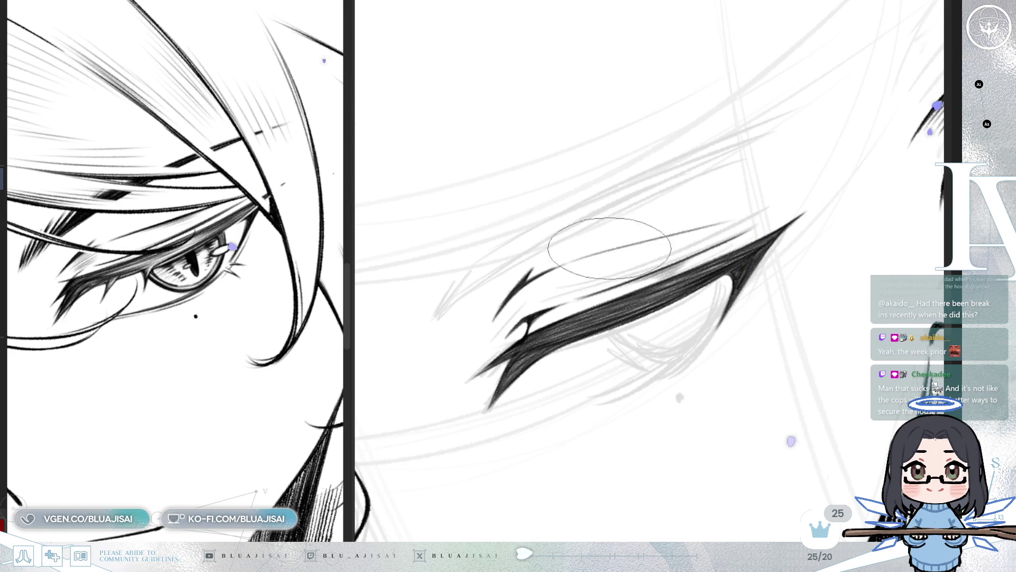
# - Extend the thin stroke farther left and hatch soft shading above the thick lash
pyautogui.press('-')
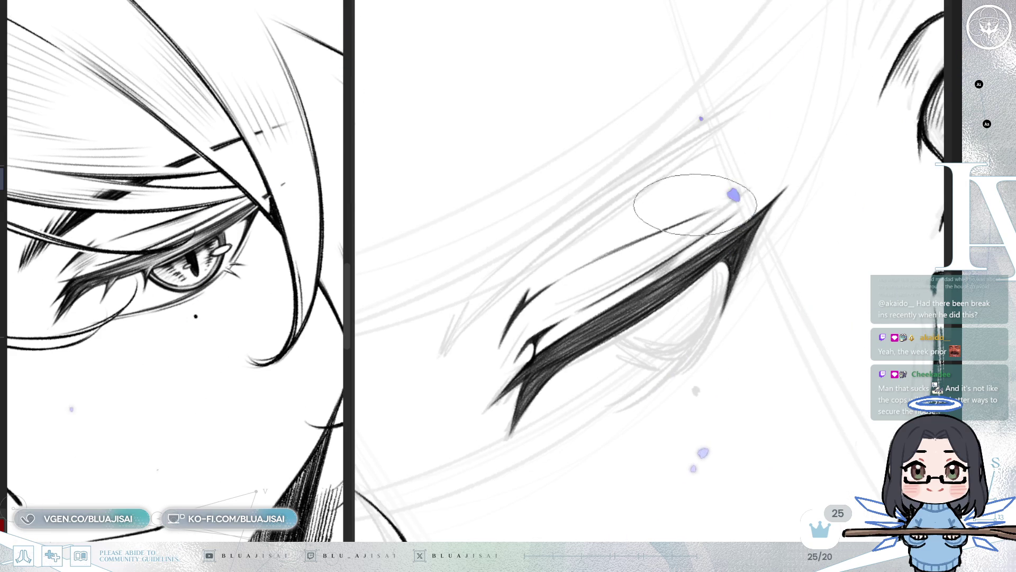
pyautogui.moveTo(712, 212); pyautogui.dragTo(577, 267)
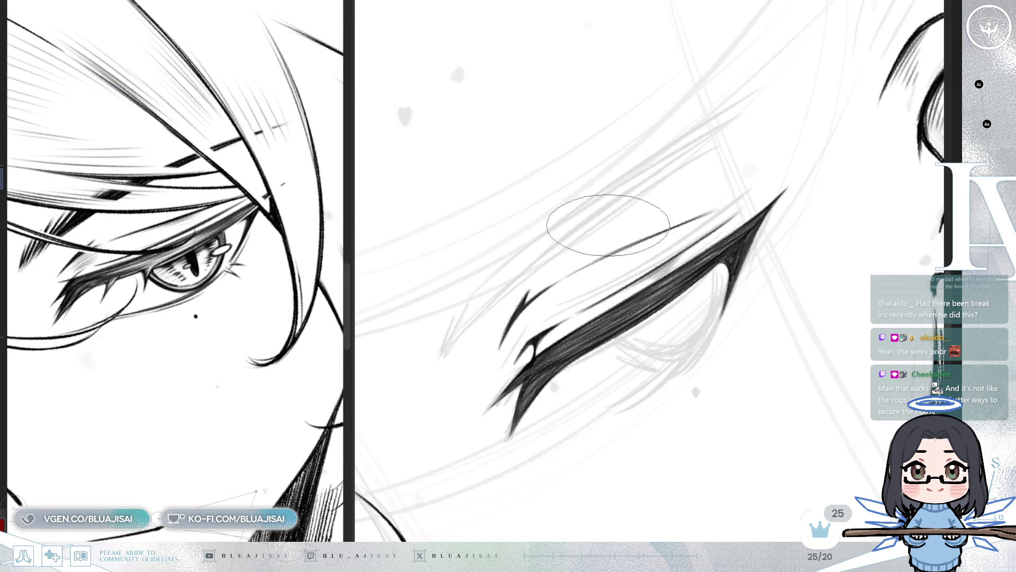
pyautogui.moveTo(771, 277); pyautogui.dragTo(629, 263)
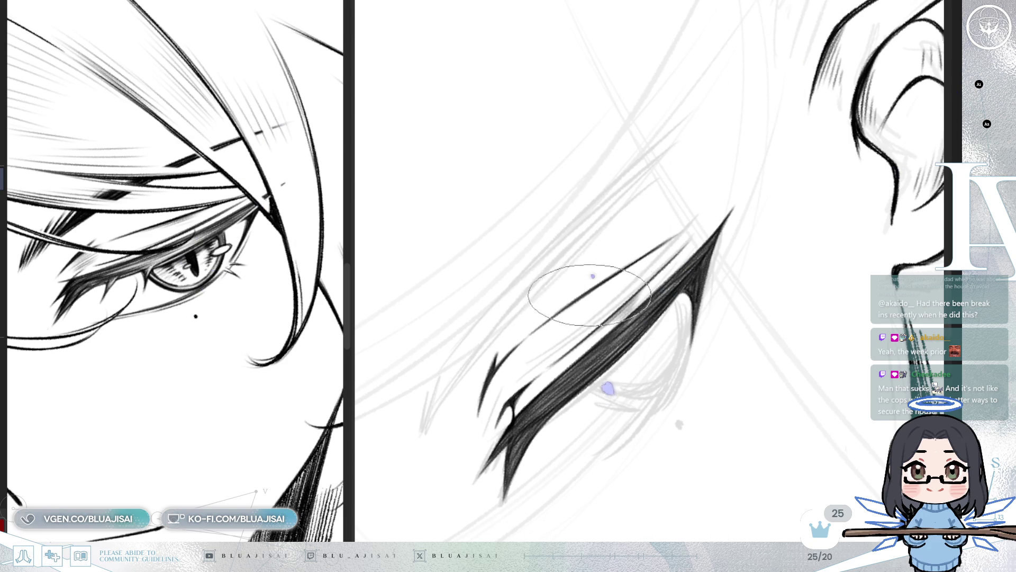
pyautogui.moveTo(630, 266)
pyautogui.mouseDown()
pyautogui.moveTo(598, 307)
pyautogui.moveTo(618, 308)
pyautogui.mouseUp()
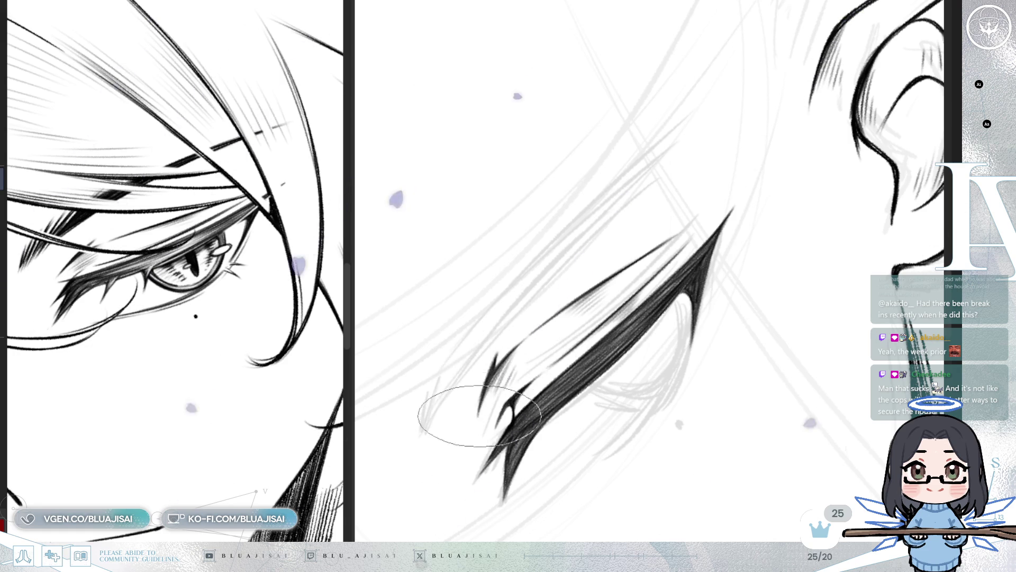
# - Check the eye in a mirrored view, then ink short dark lash flicks near the lash's inner end
pyautogui.moveTo(454, 408); pyautogui.dragTo(726, 256)
pyautogui.scroll(-5, 726, 257)
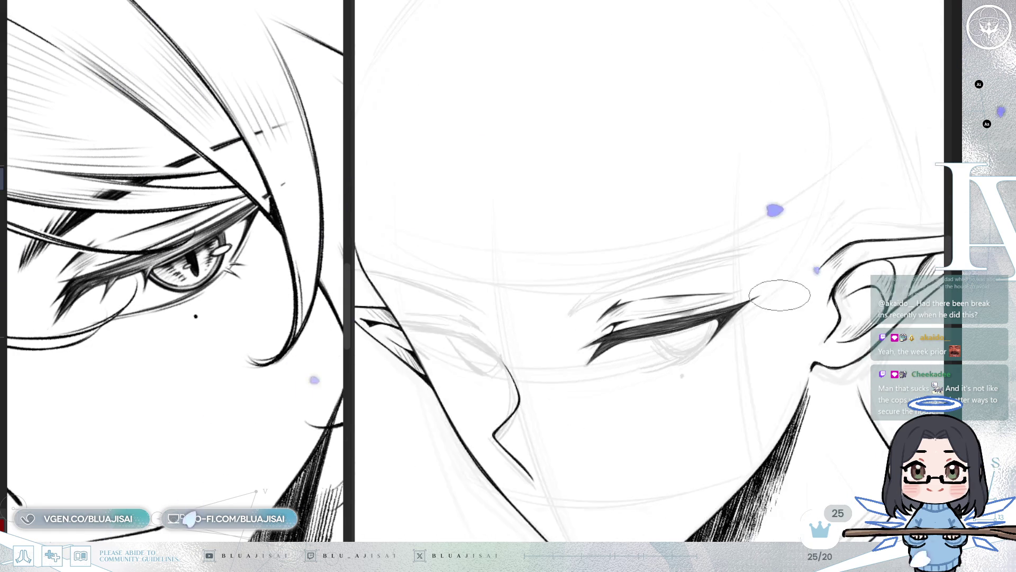
pyautogui.press('h')
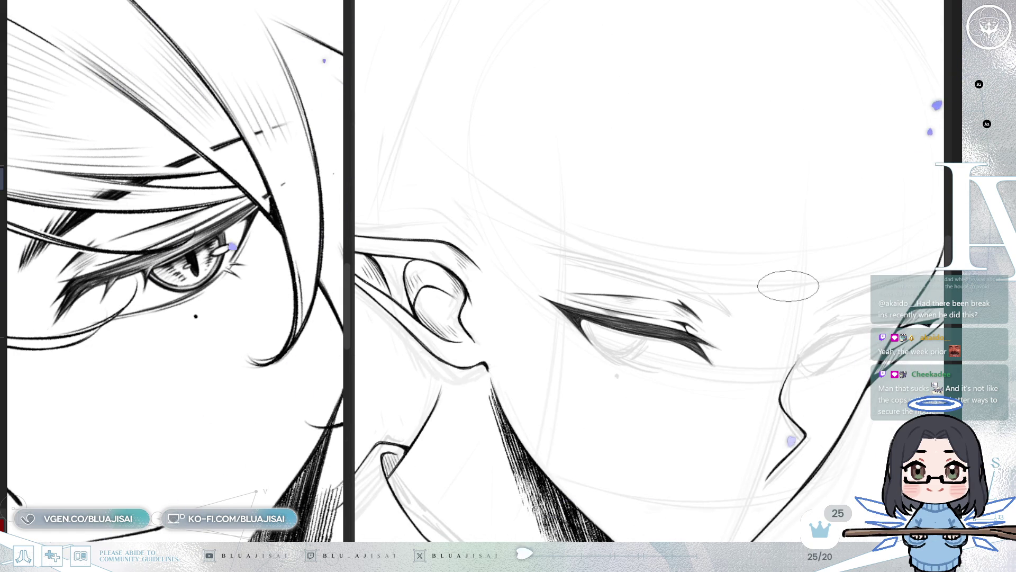
pyautogui.press('h')
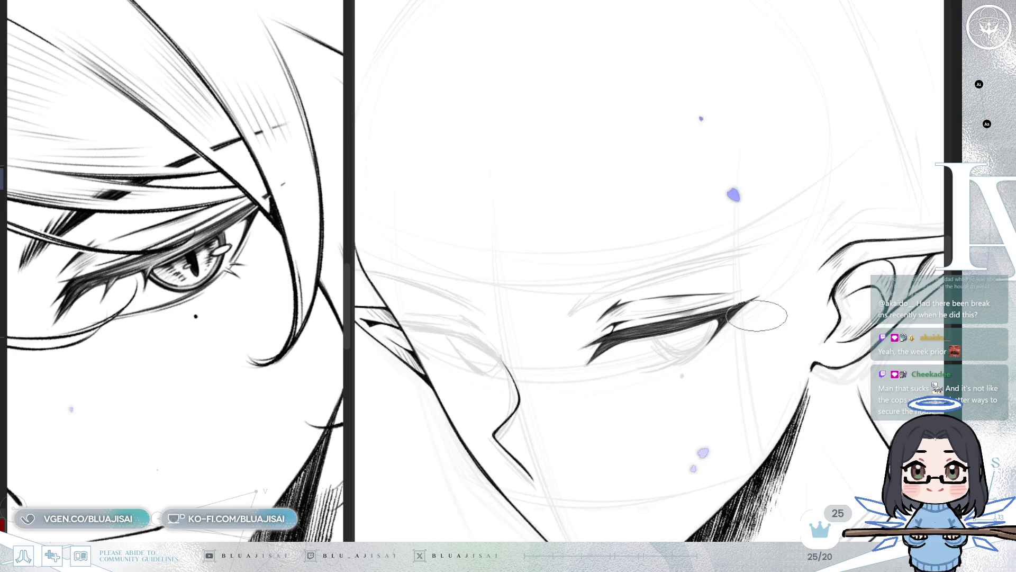
pyautogui.scroll(5, 631, 376)
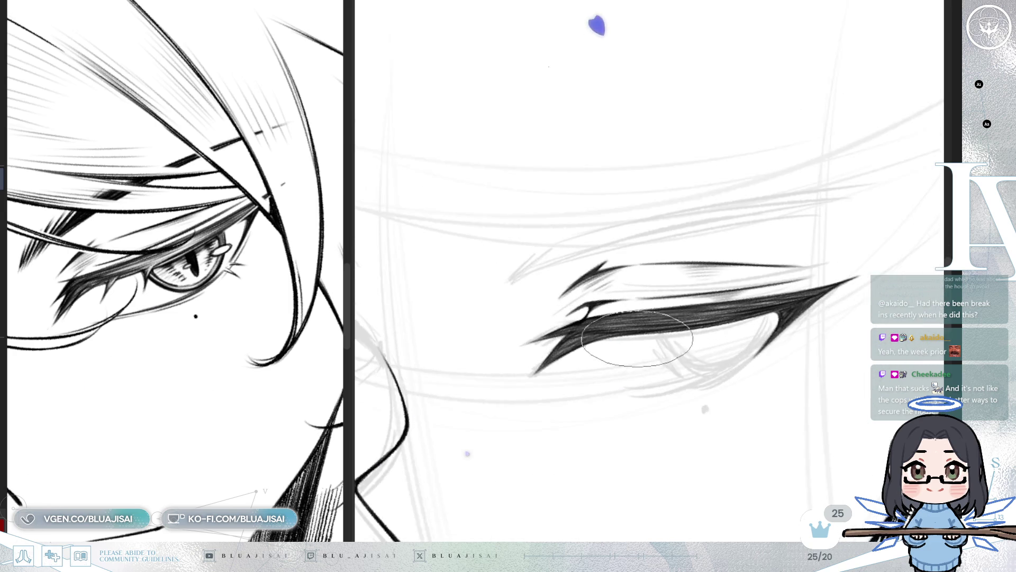
pyautogui.moveTo(631, 376); pyautogui.dragTo(554, 299)
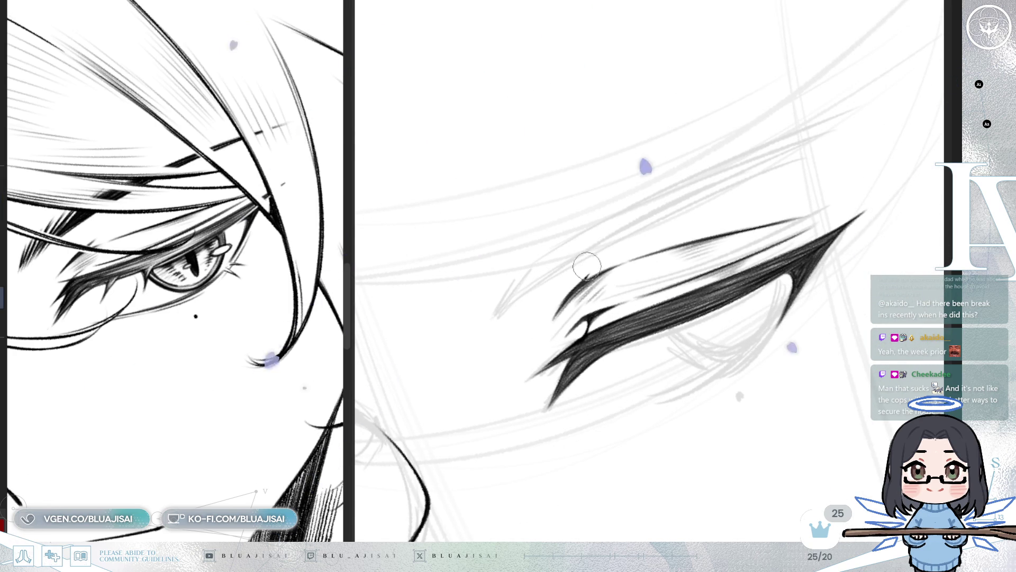
pyautogui.press('e')
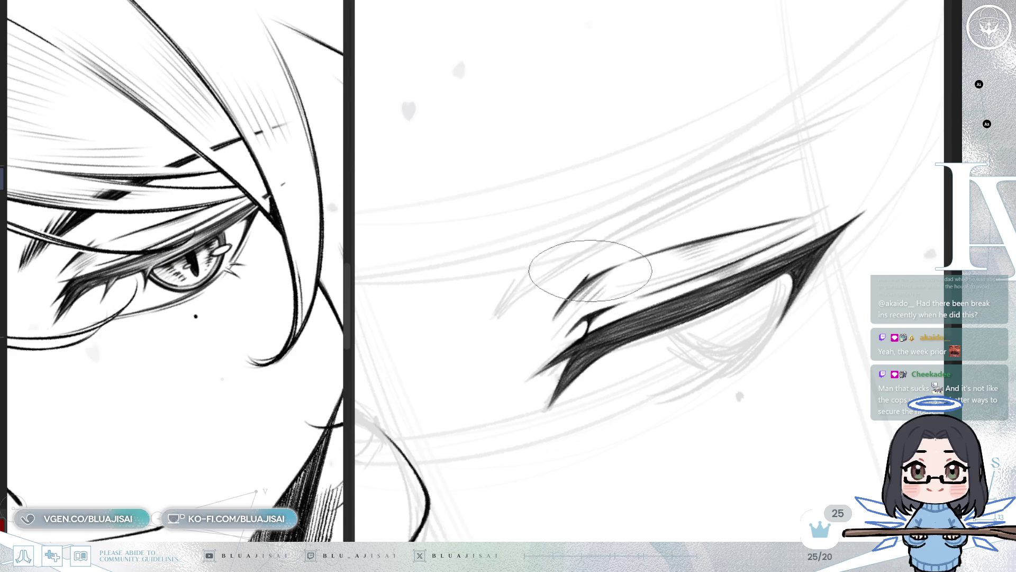
pyautogui.moveTo(487, 307)
pyautogui.mouseDown()
pyautogui.moveTo(499, 283)
pyautogui.moveTo(519, 290)
pyautogui.mouseUp()
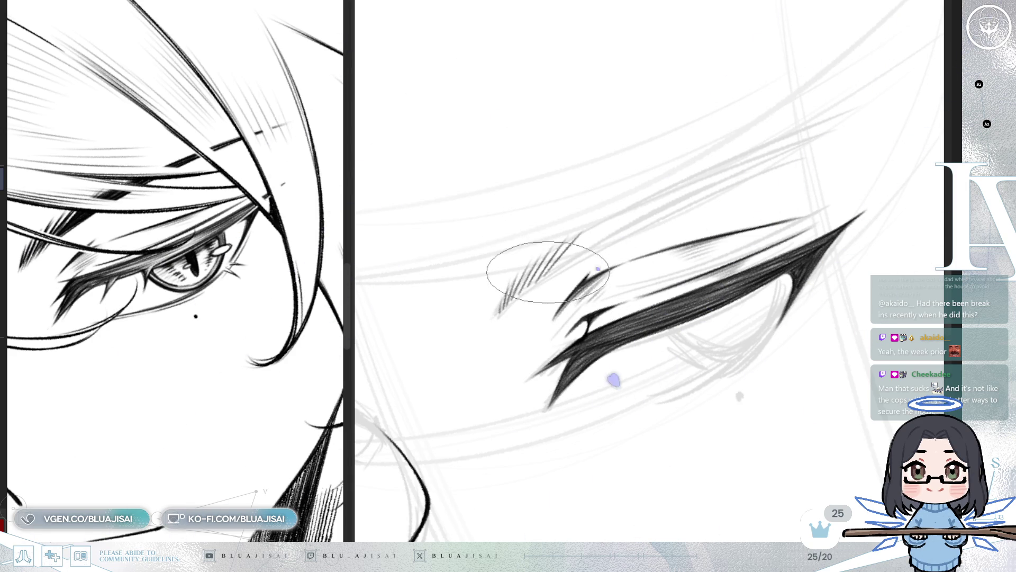
# - Draw a long thin upper-lid line plus a second line along the lid, then enlarge the brush
pyautogui.moveTo(587, 241); pyautogui.dragTo(835, 122)
pyautogui.hotkey('ctrl', 'z')
pyautogui.moveTo(582, 242)
pyautogui.mouseDown()
pyautogui.moveTo(805, 125)
pyautogui.moveTo(834, 122)
pyautogui.mouseUp()
pyautogui.moveTo(547, 286)
pyautogui.mouseDown()
pyautogui.moveTo(447, 360)
pyautogui.moveTo(725, 193)
pyautogui.moveTo(453, 340)
pyautogui.moveTo(703, 215)
pyautogui.mouseUp()
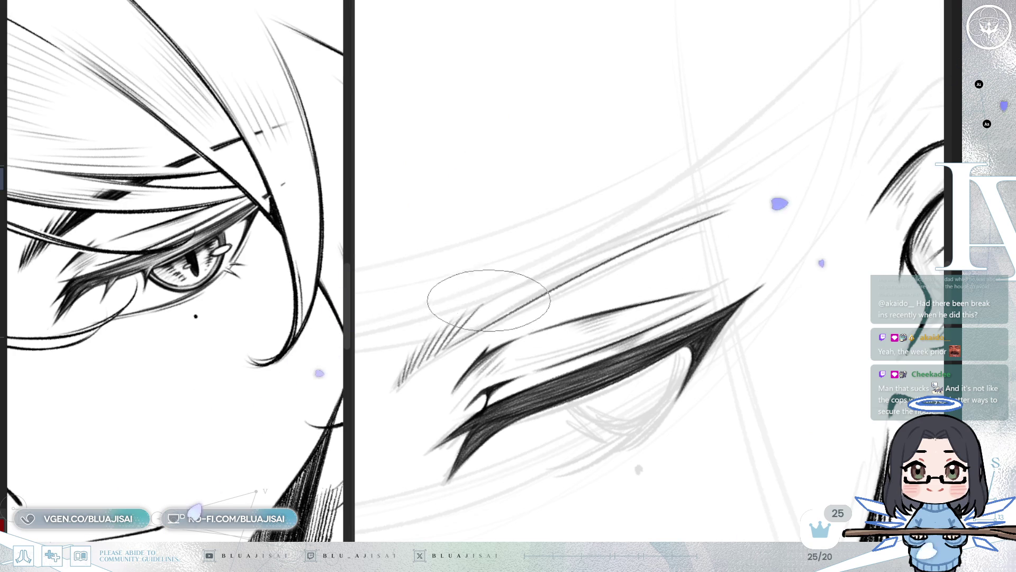
pyautogui.moveTo(544, 254); pyautogui.dragTo(725, 209)
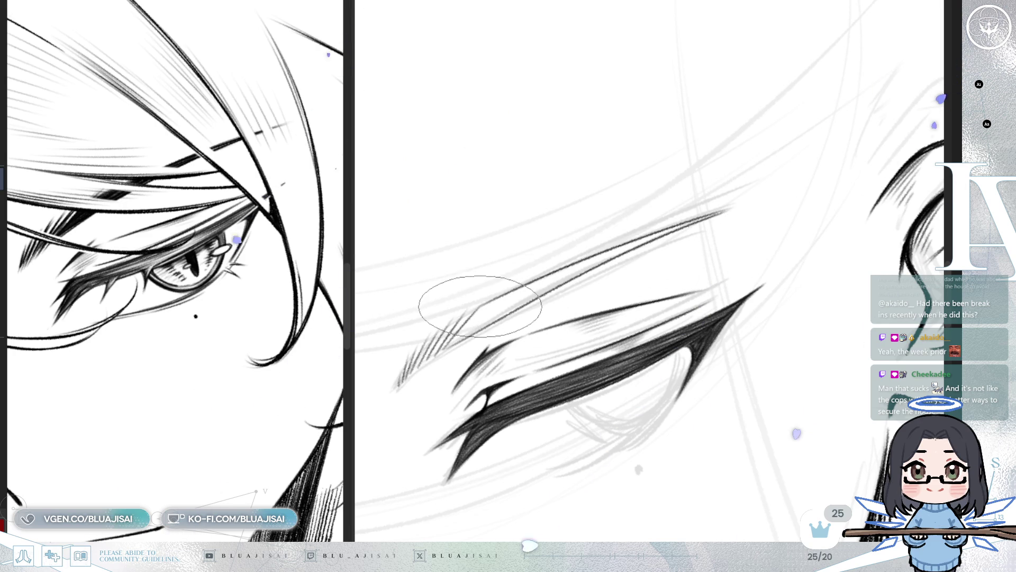
pyautogui.moveTo(510, 306)
pyautogui.mouseDown()
pyautogui.moveTo(500, 323)
pyautogui.moveTo(458, 325)
pyautogui.mouseUp()
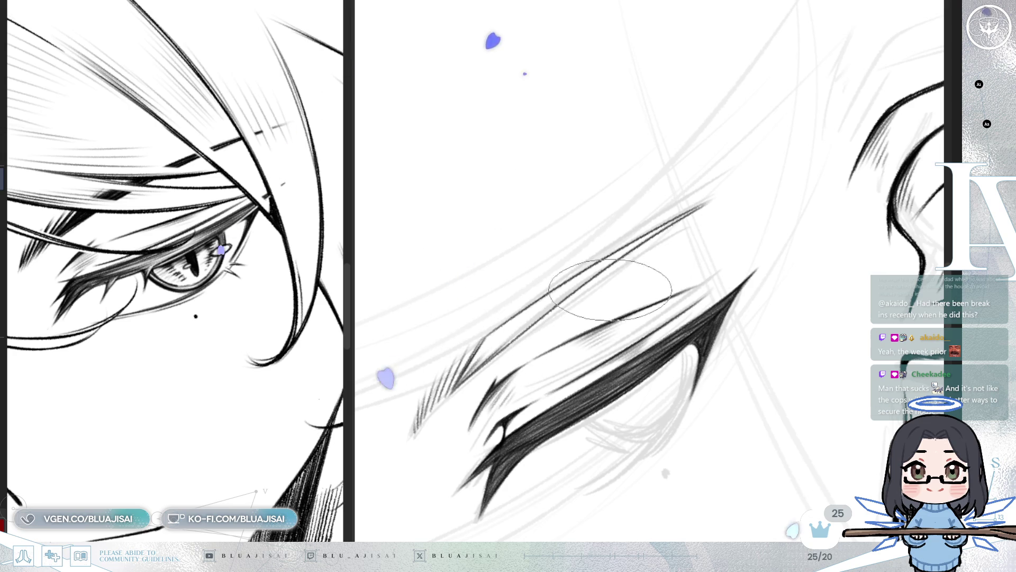
pyautogui.press(']')
pyautogui.press(']')
pyautogui.press(']')
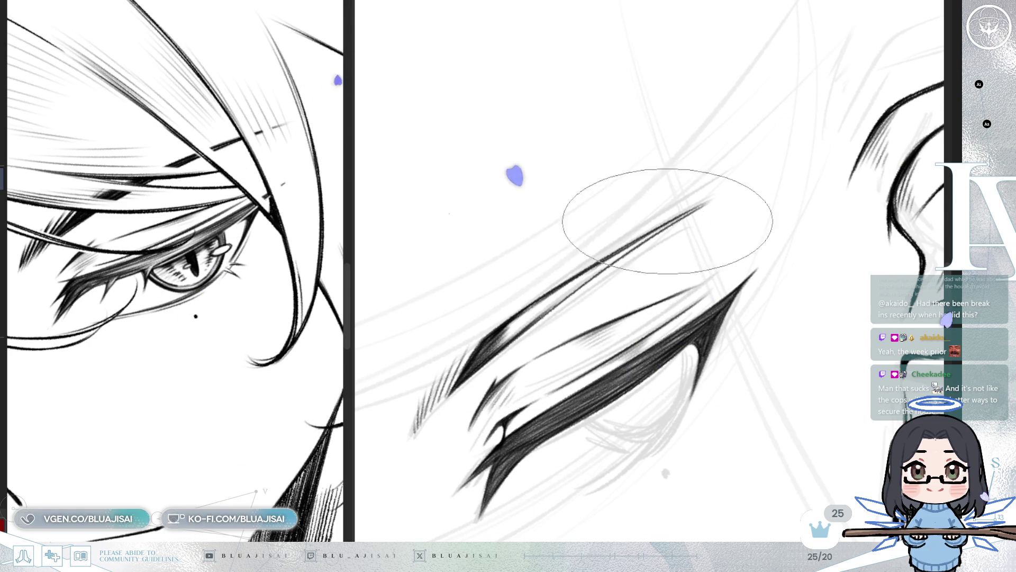
# - Fill the light gaps inside the upper-lid stroke so it becomes a bold dark line
pyautogui.moveTo(534, 312); pyautogui.dragTo(532, 318)
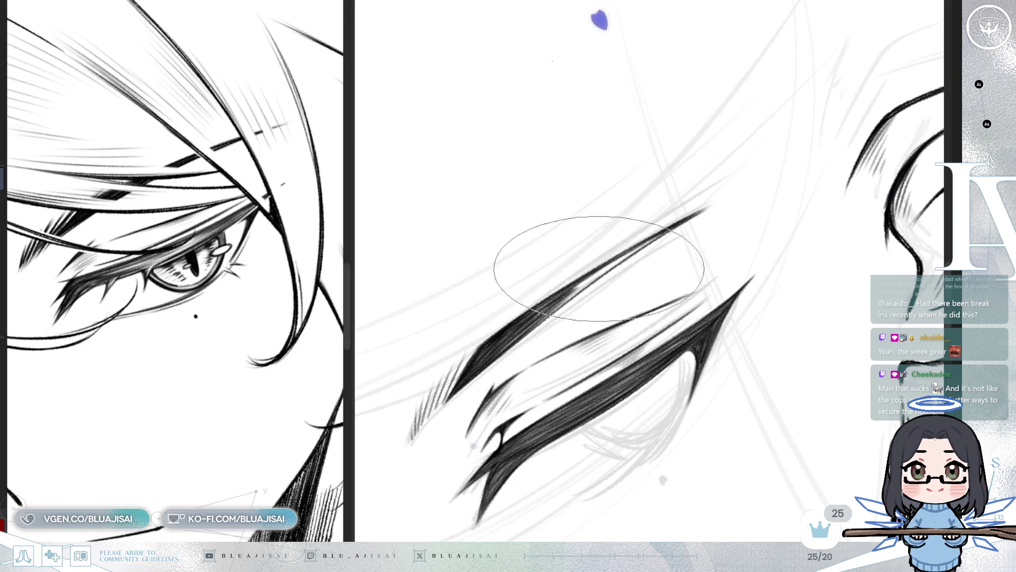
pyautogui.moveTo(578, 284); pyautogui.dragTo(572, 294)
pyautogui.moveTo(595, 254); pyautogui.dragTo(549, 283)
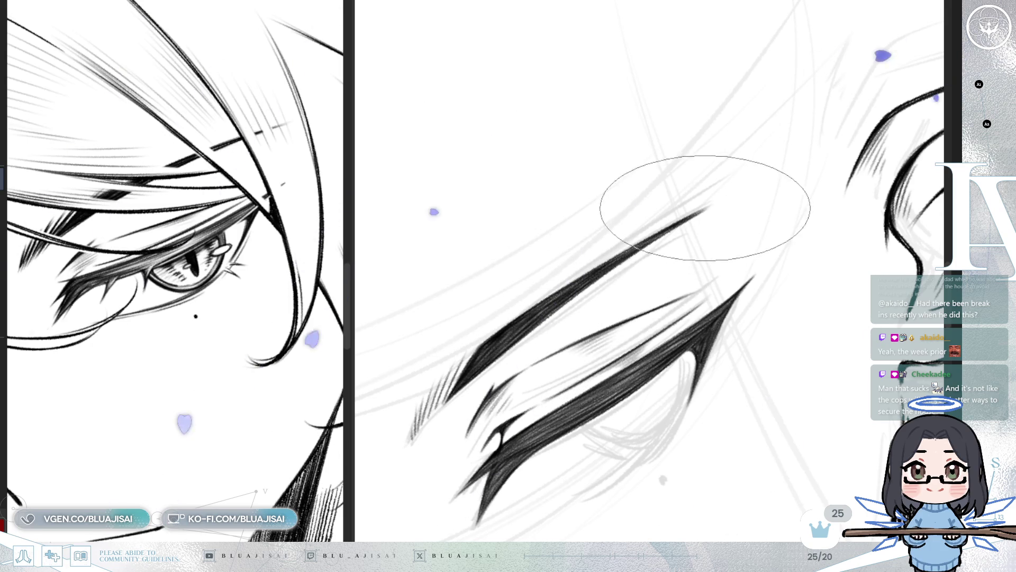
pyautogui.press('^')
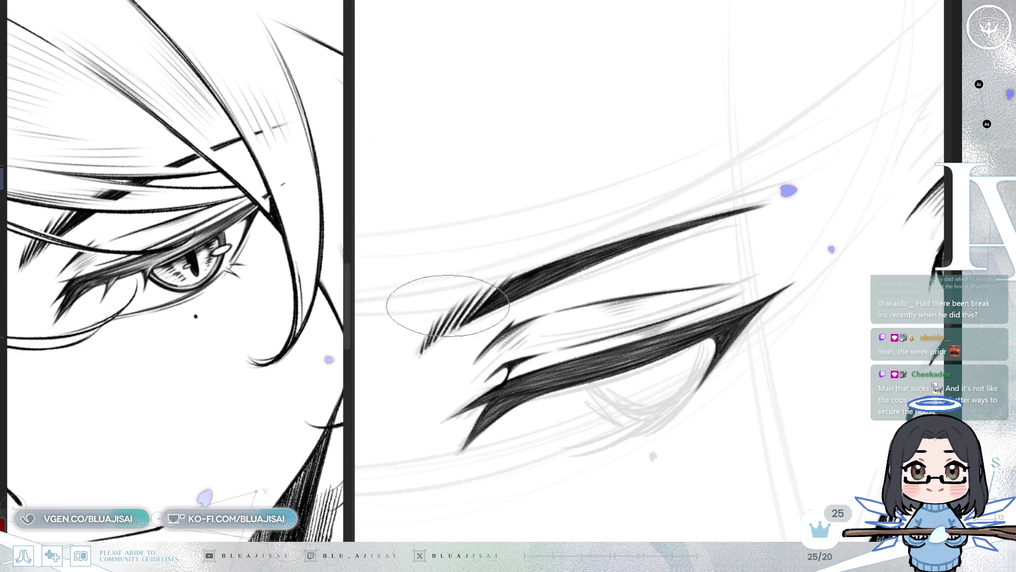
pyautogui.scroll(-2, 717, 192)
pyautogui.scroll(4, 717, 191)
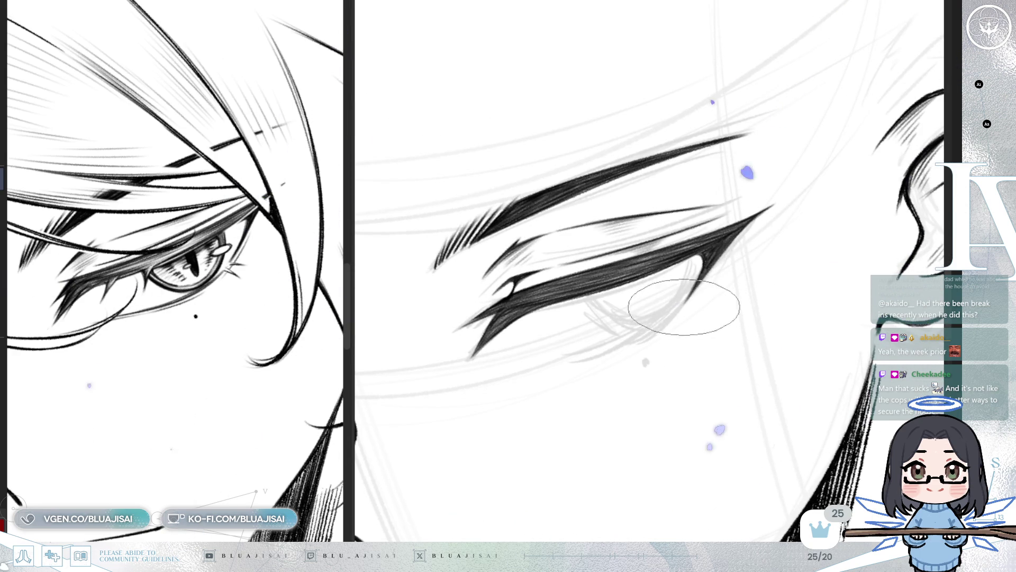
pyautogui.press('^')
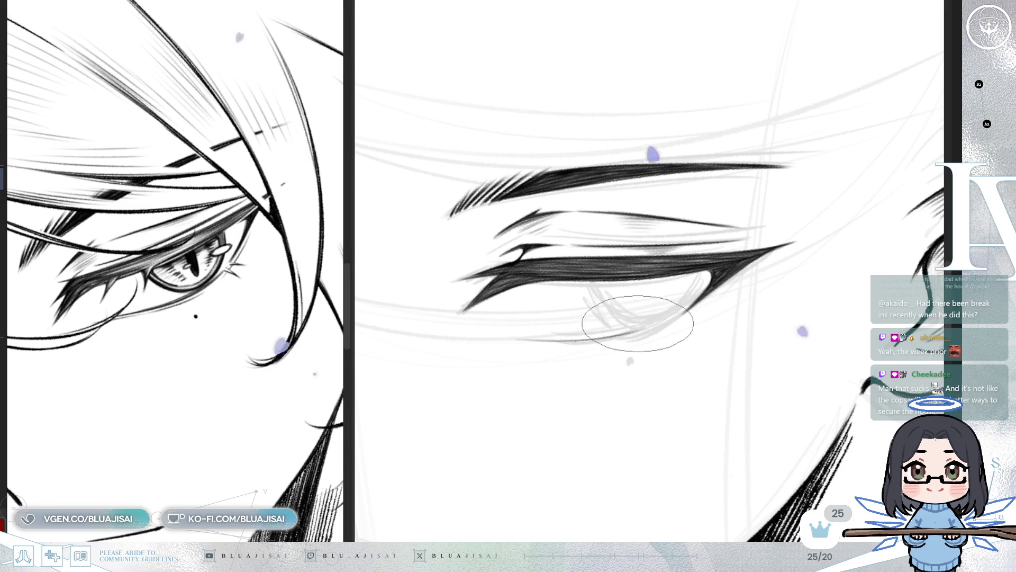
pyautogui.moveTo(601, 351); pyautogui.dragTo(572, 379)
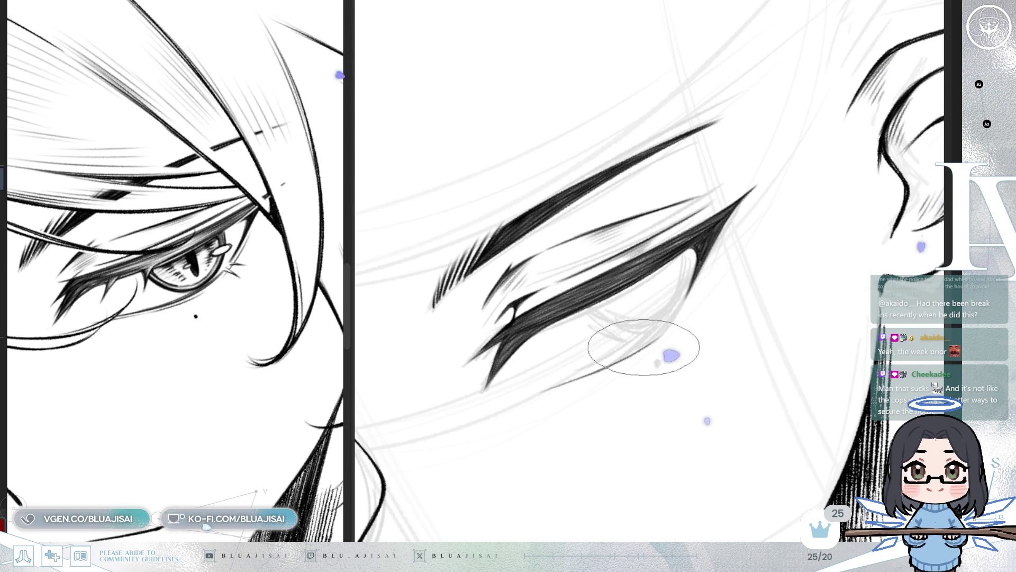
pyautogui.moveTo(673, 320); pyautogui.dragTo(677, 316)
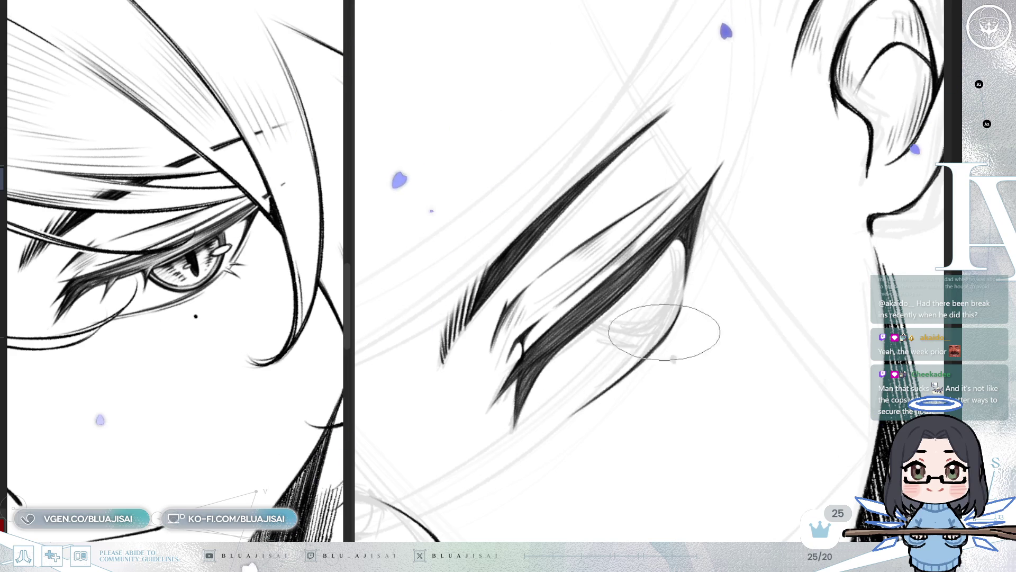
pyautogui.moveTo(688, 283); pyautogui.dragTo(651, 338)
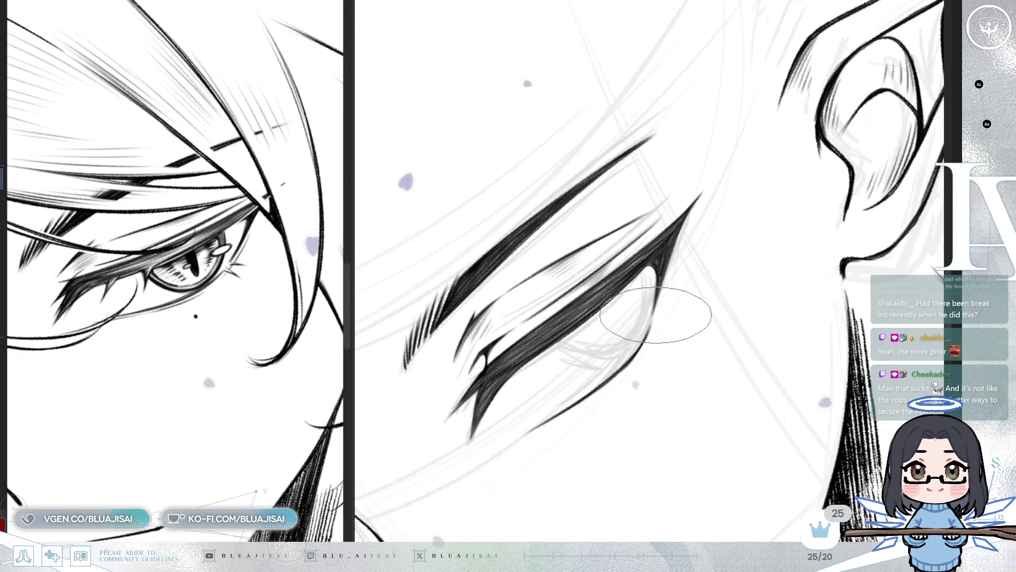
pyautogui.press('p')
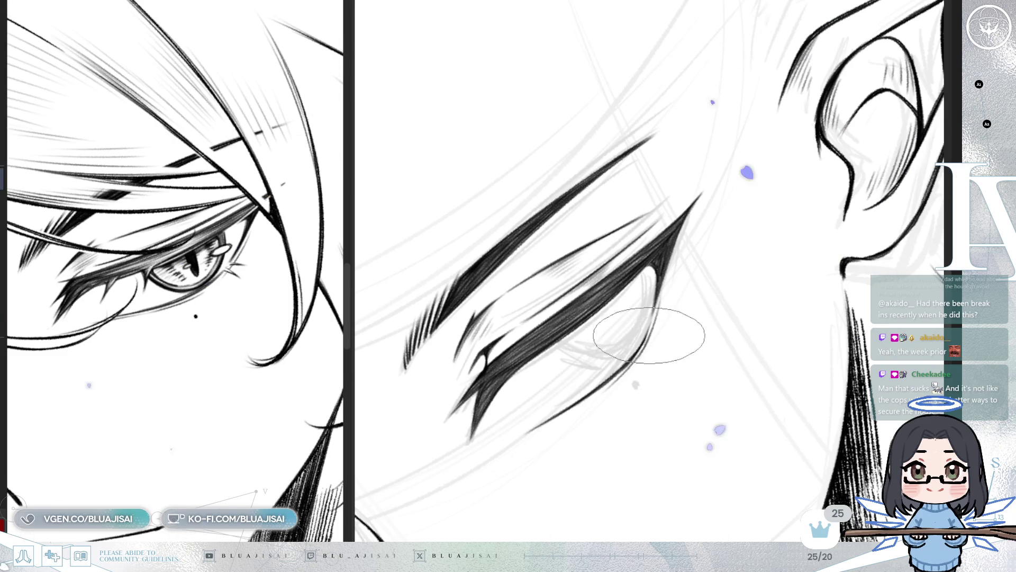
pyautogui.moveTo(590, 409)
pyautogui.mouseDown()
pyautogui.moveTo(629, 350)
pyautogui.moveTo(610, 327)
pyautogui.mouseUp()
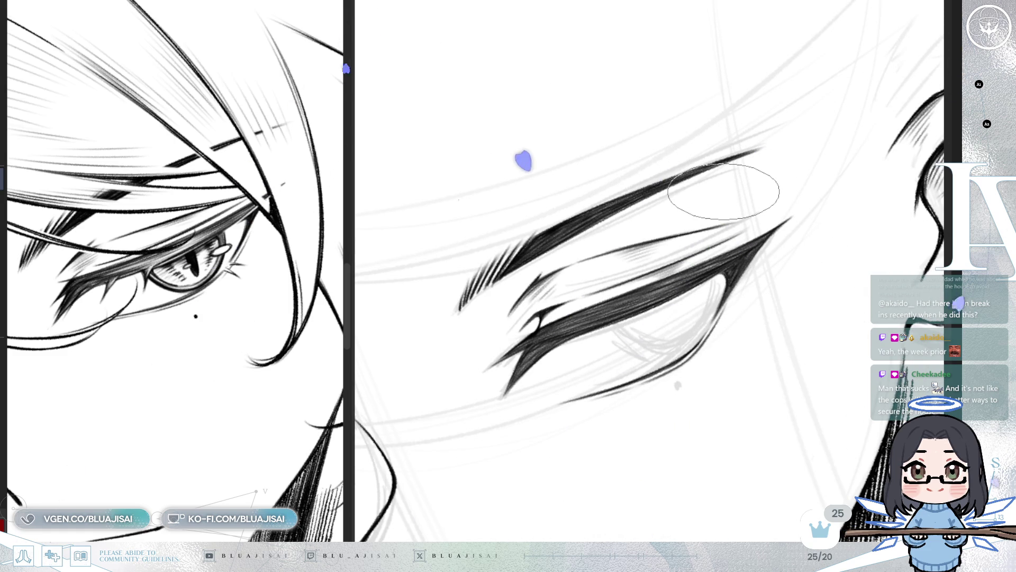
pyautogui.hotkey('ctrl', ']')
pyautogui.hotkey('ctrl', ']')
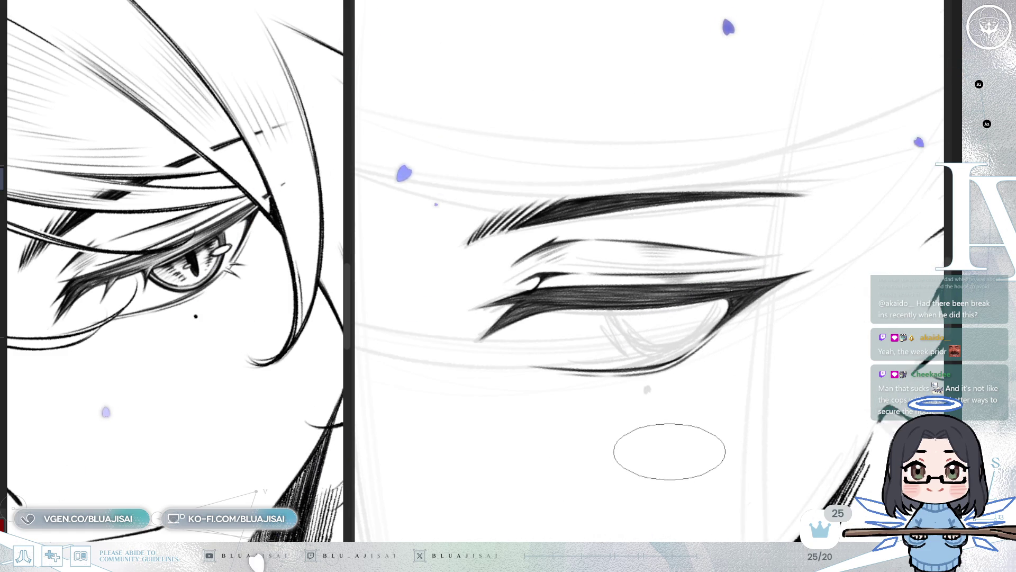
# - Tilt the canvas diagonally and ink a short lash flick on the lower eyelid
pyautogui.hotkey('ctrl', '[')
pyautogui.hotkey('ctrl', '[')
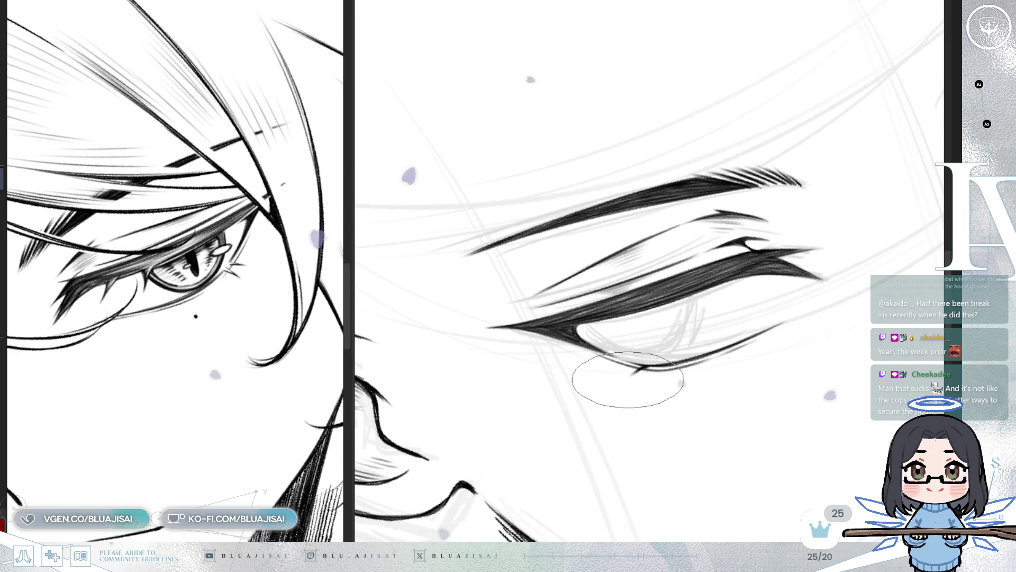
pyautogui.moveTo(665, 366); pyautogui.dragTo(654, 382)
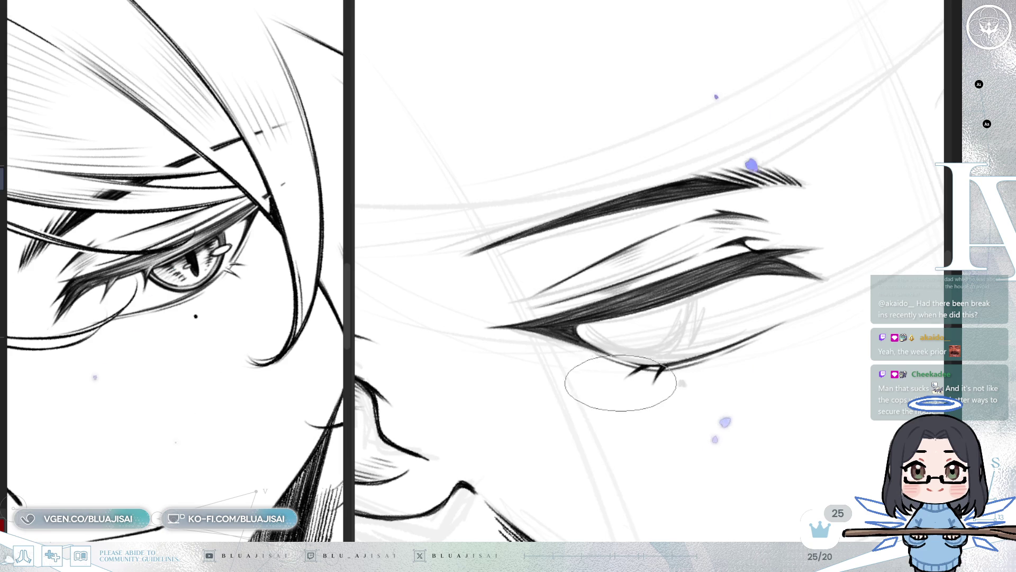
pyautogui.moveTo(665, 328); pyautogui.dragTo(558, 275)
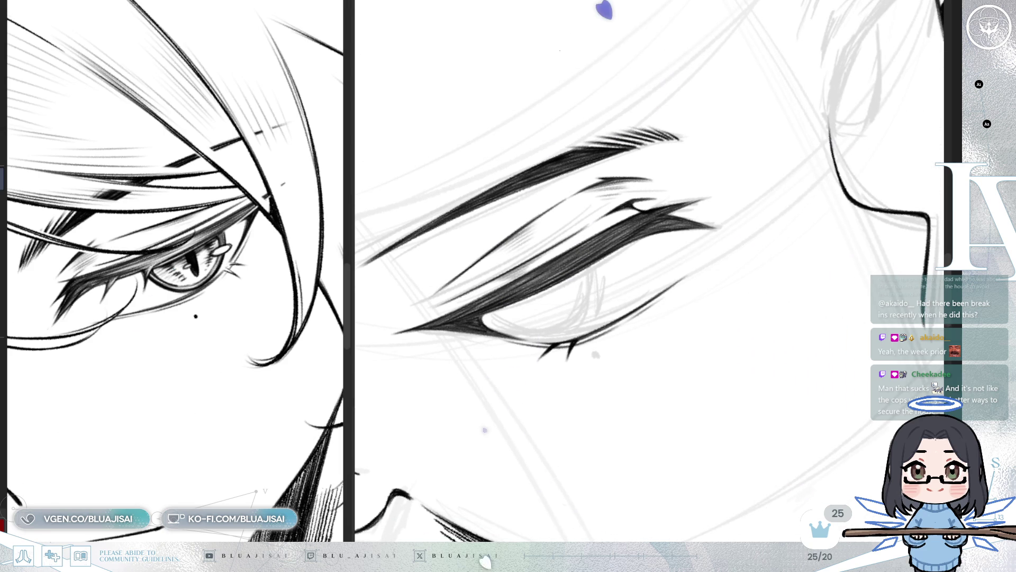
pyautogui.moveTo(728, 329); pyautogui.dragTo(739, 256)
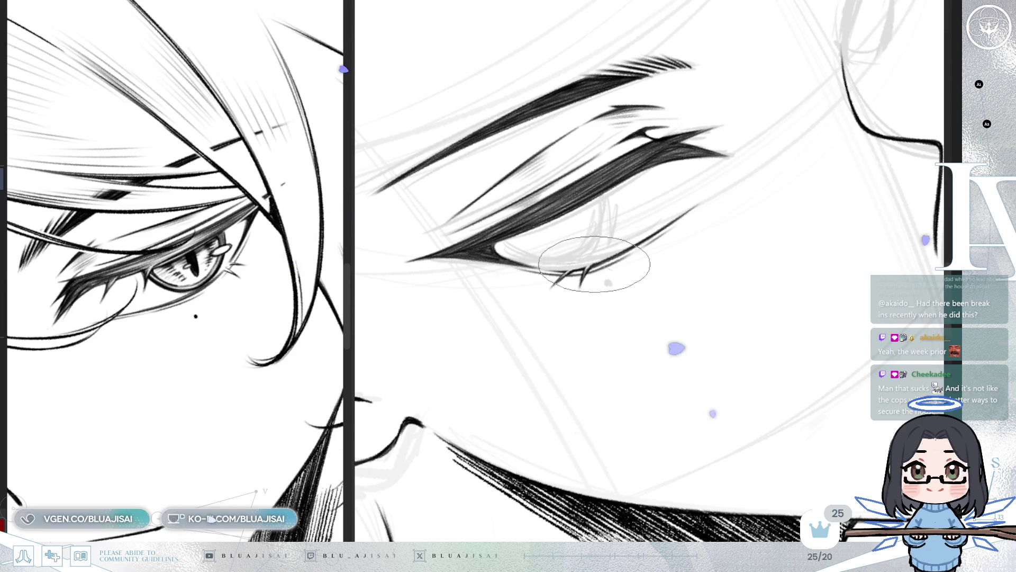
# - Ink two thin lashes hanging under the upper eyelid, rotating the canvas to a comfortable angle
pyautogui.moveTo(789, 277); pyautogui.dragTo(773, 300)
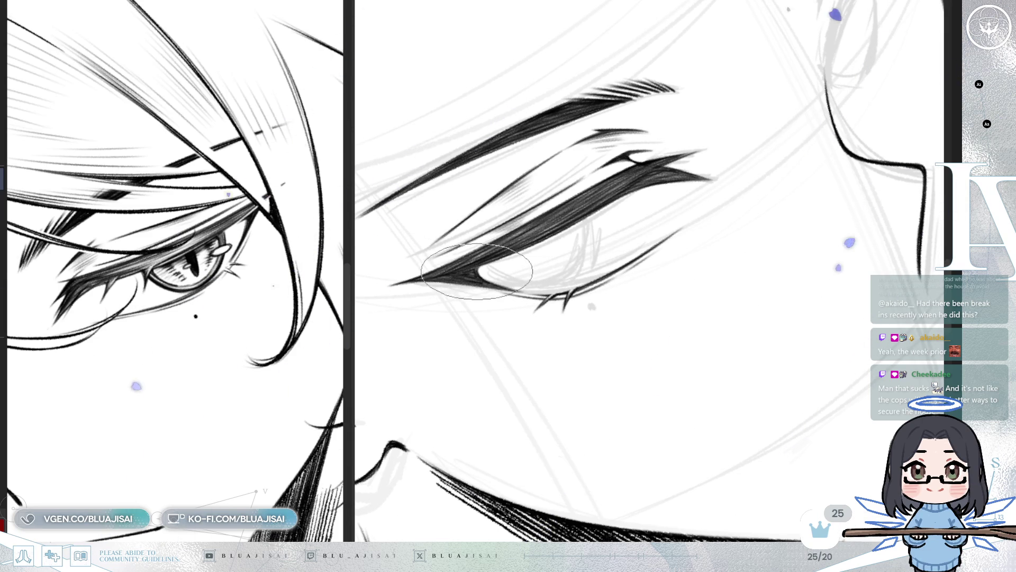
pyautogui.moveTo(692, 262)
pyautogui.mouseDown()
pyautogui.moveTo(805, 245)
pyautogui.moveTo(849, 222)
pyautogui.moveTo(828, 241)
pyautogui.mouseUp()
pyautogui.moveTo(688, 258); pyautogui.dragTo(675, 235)
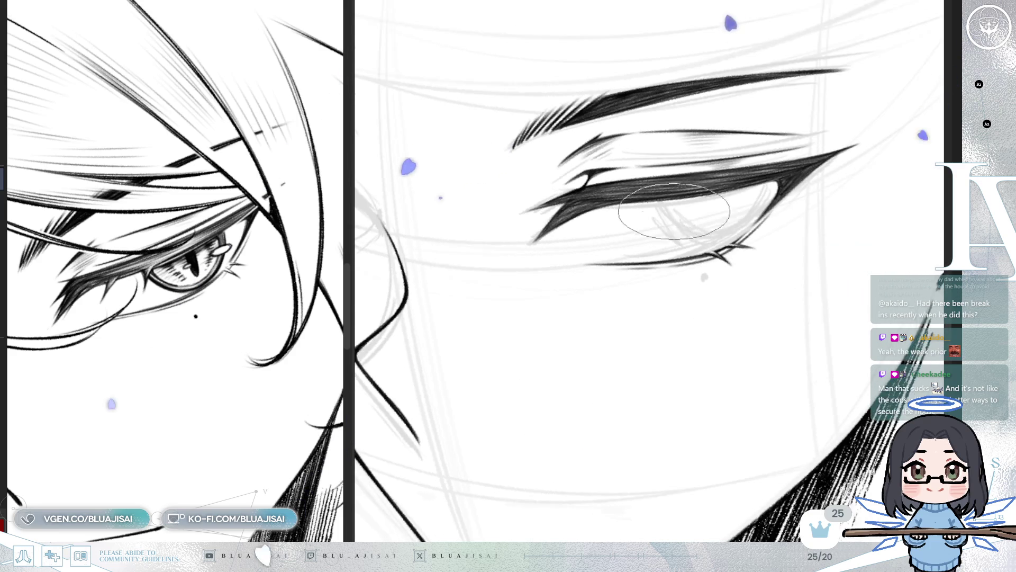
pyautogui.moveTo(615, 204); pyautogui.dragTo(608, 224)
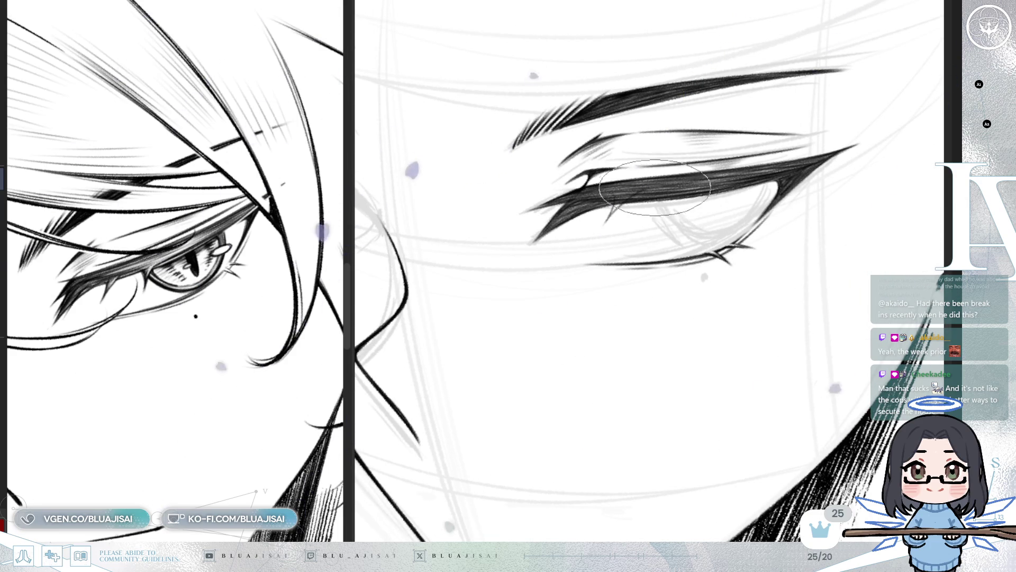
pyautogui.moveTo(670, 195); pyautogui.dragTo(668, 214)
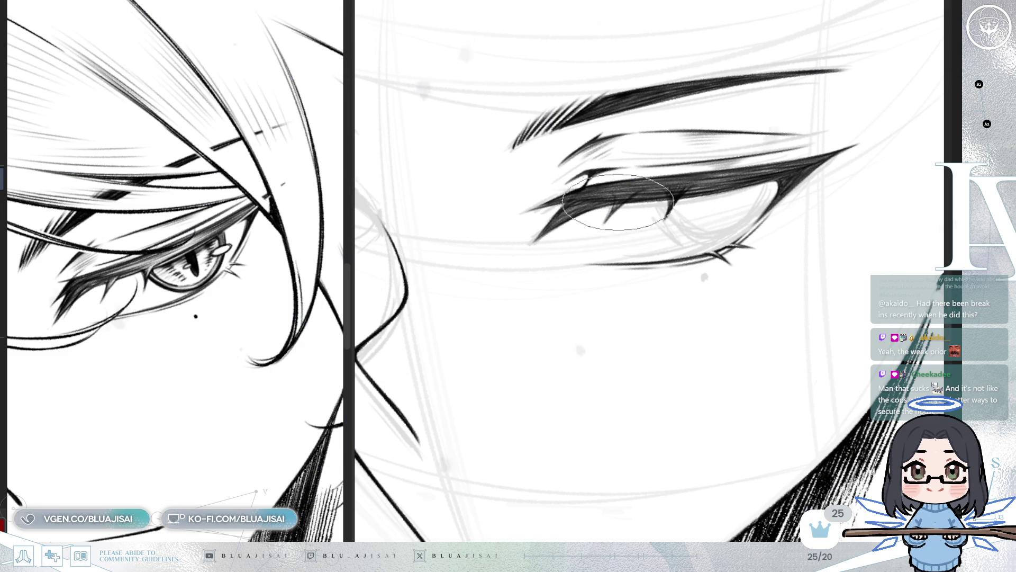
pyautogui.moveTo(635, 188); pyautogui.dragTo(606, 256)
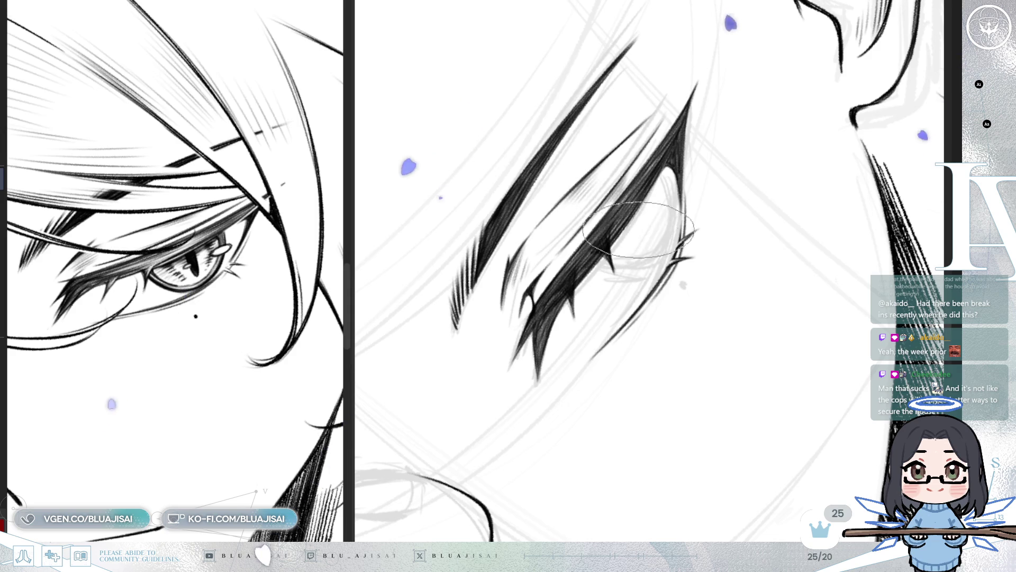
pyautogui.press('End')
pyautogui.press('End')
pyautogui.press('End')
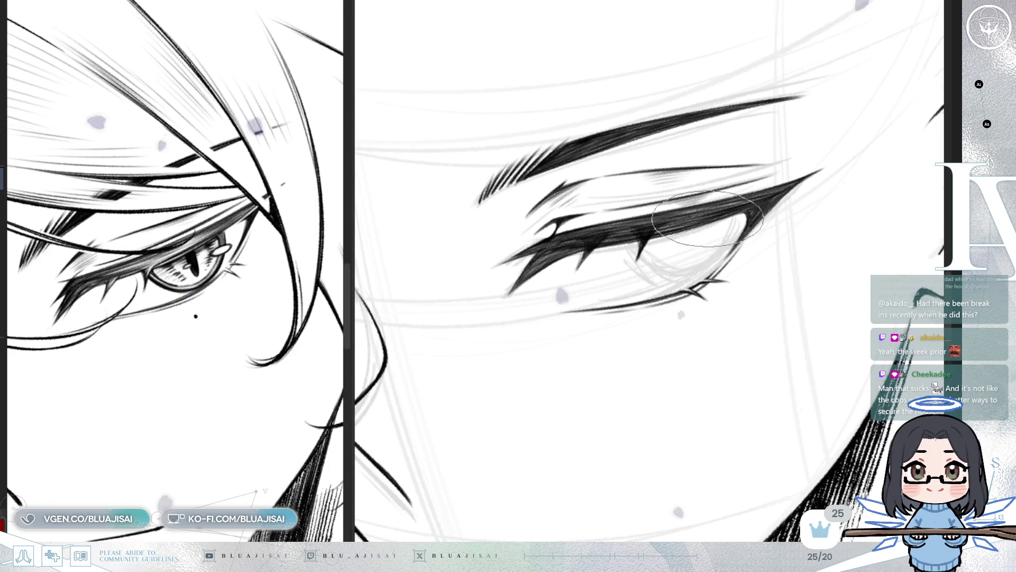
pyautogui.moveTo(620, 217); pyautogui.dragTo(613, 228)
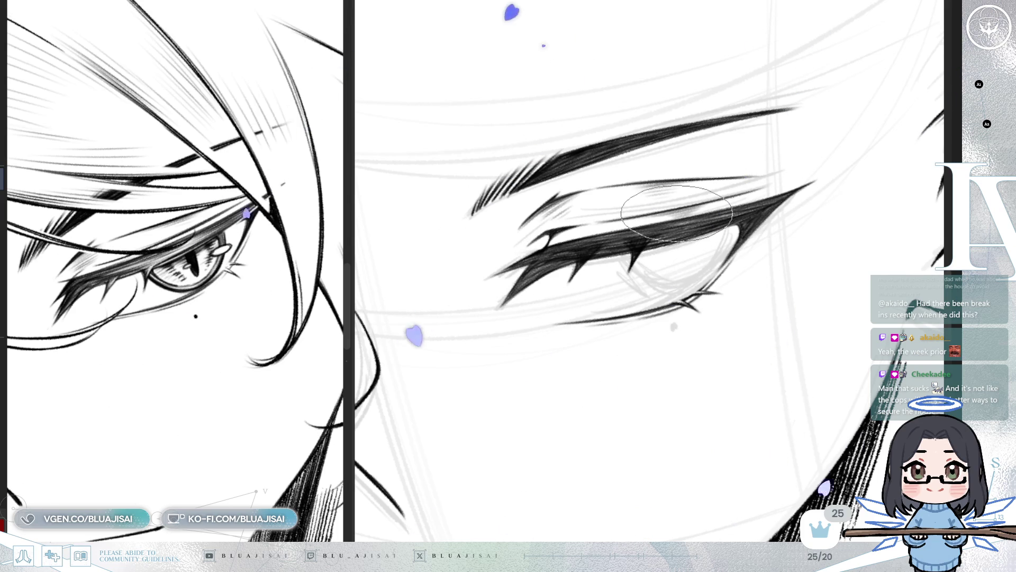
pyautogui.moveTo(676, 213); pyautogui.dragTo(665, 237)
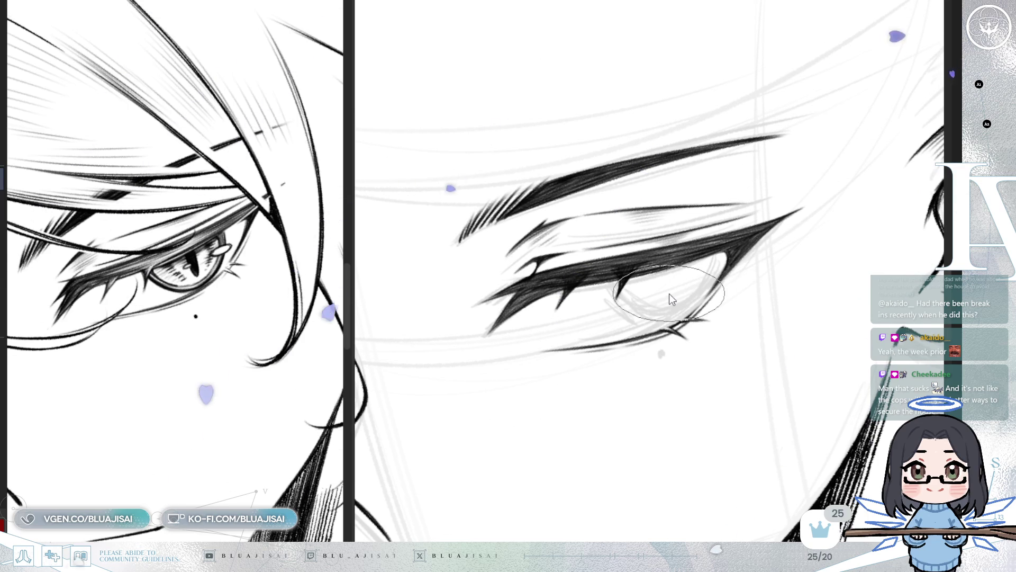
pyautogui.press('-')
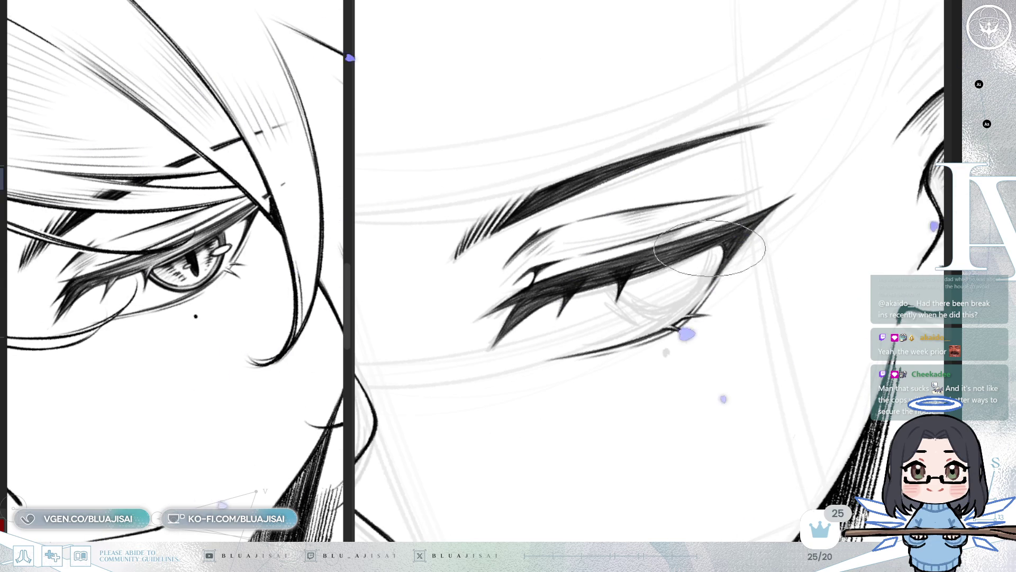
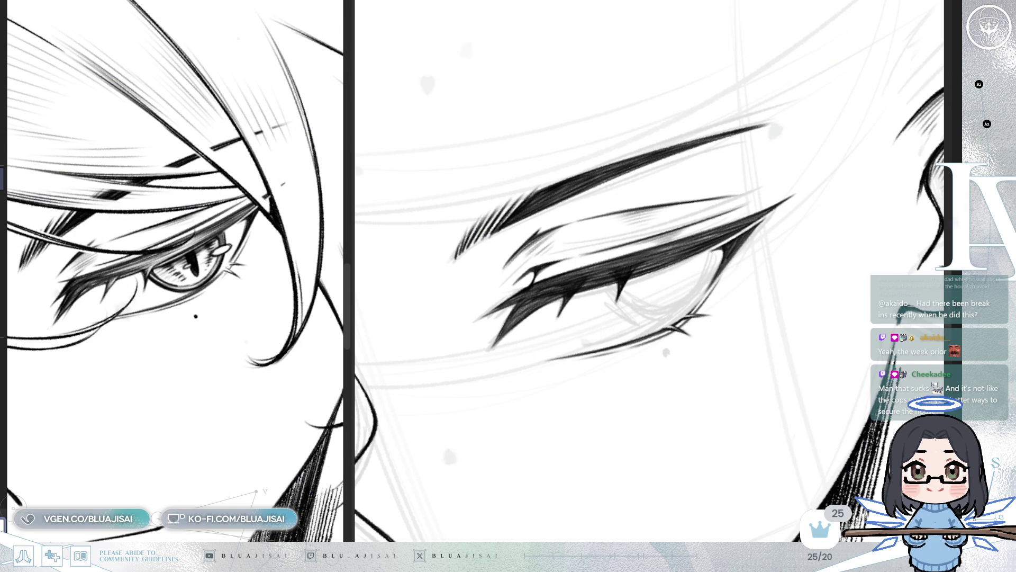
# - Rotate, zoom and briefly mirror the view to check the eye's angle
pyautogui.press('-')
pyautogui.press('-')
pyautogui.press('-')
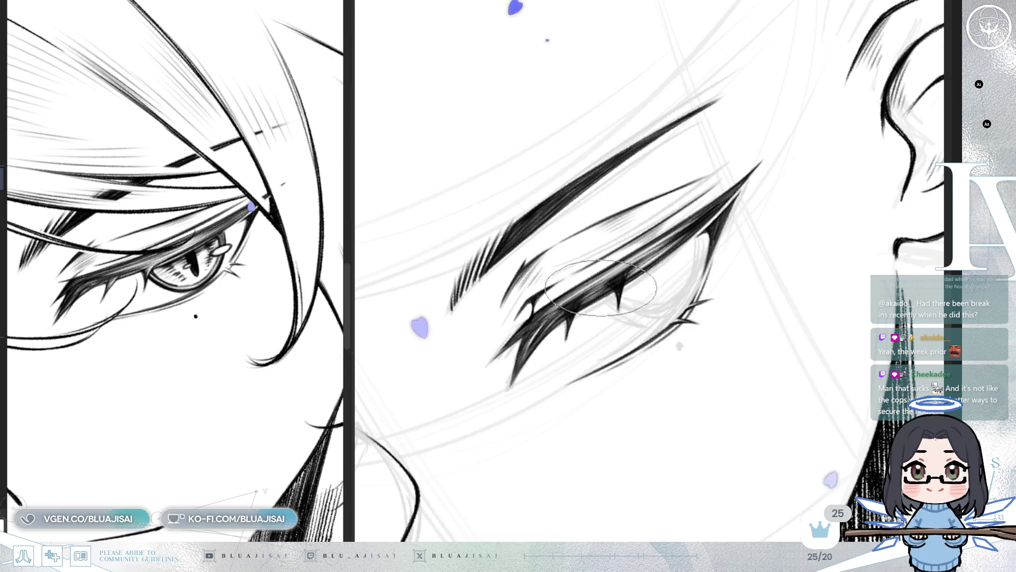
pyautogui.moveTo(900, 160); pyautogui.dragTo(627, 266)
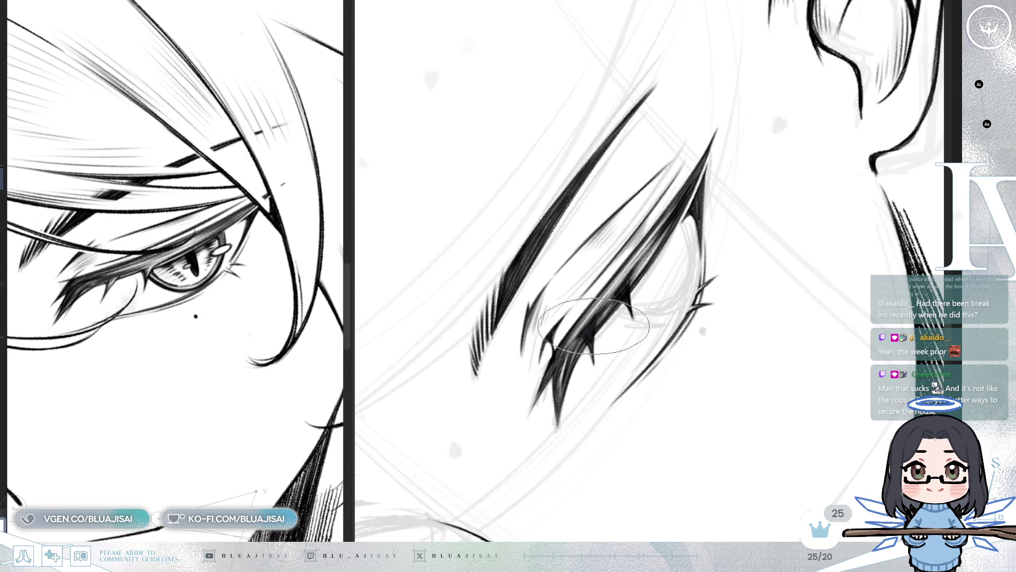
pyautogui.moveTo(582, 328)
pyautogui.mouseDown()
pyautogui.moveTo(639, 266)
pyautogui.moveTo(654, 263)
pyautogui.mouseUp()
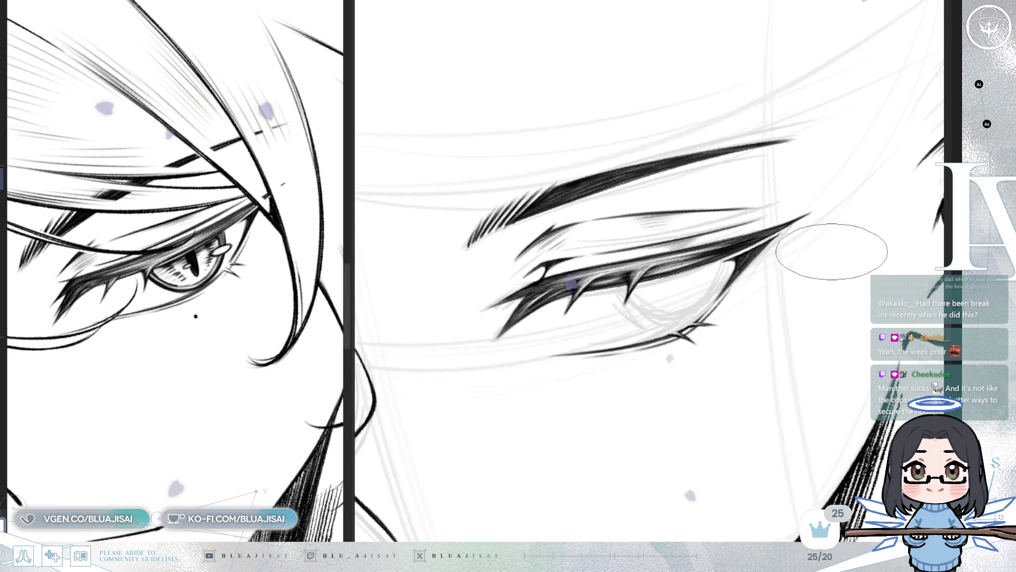
pyautogui.scroll(-2, 832, 263)
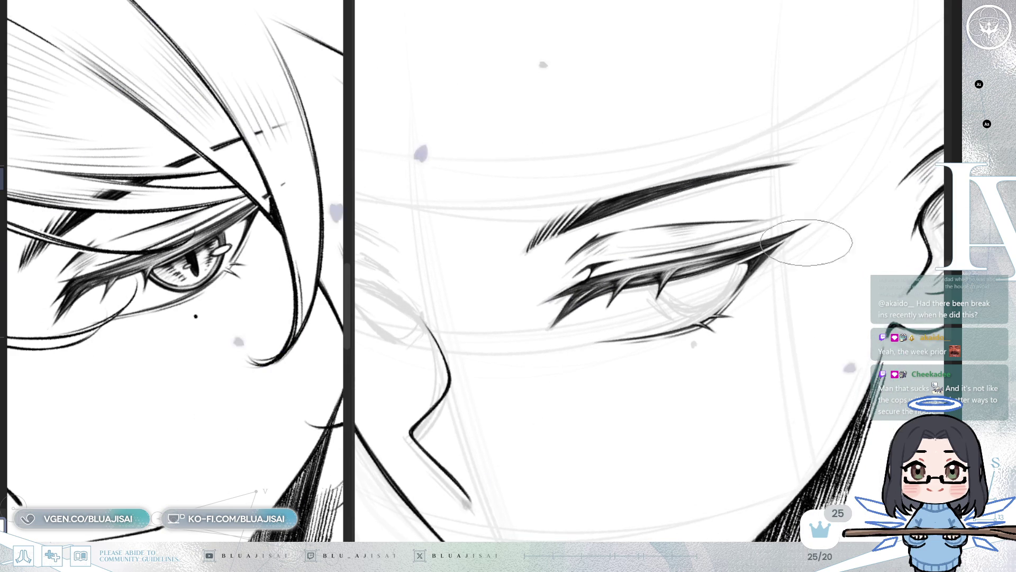
pyautogui.scroll(3, 863, 217)
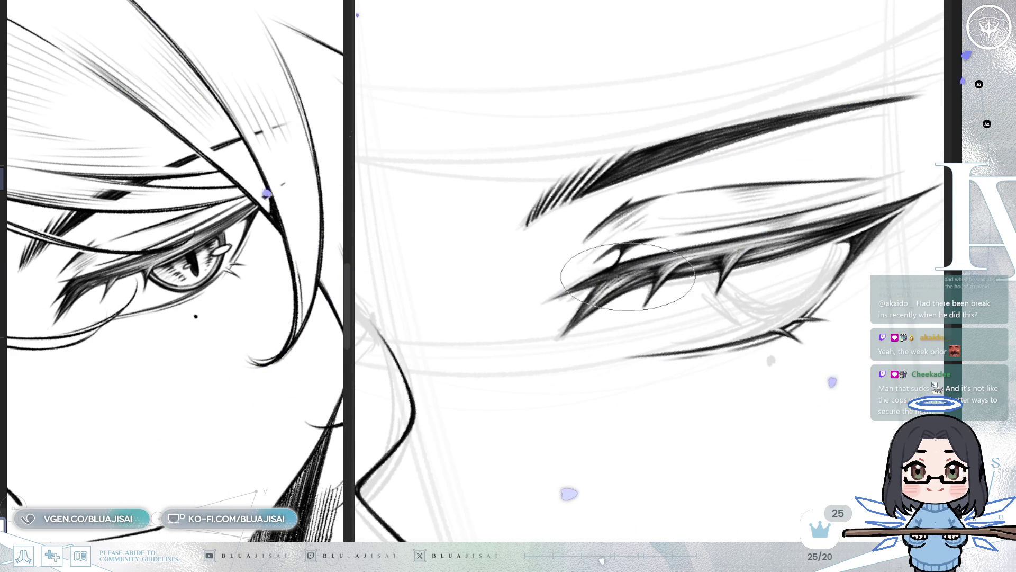
pyautogui.scroll(-1, 846, 223)
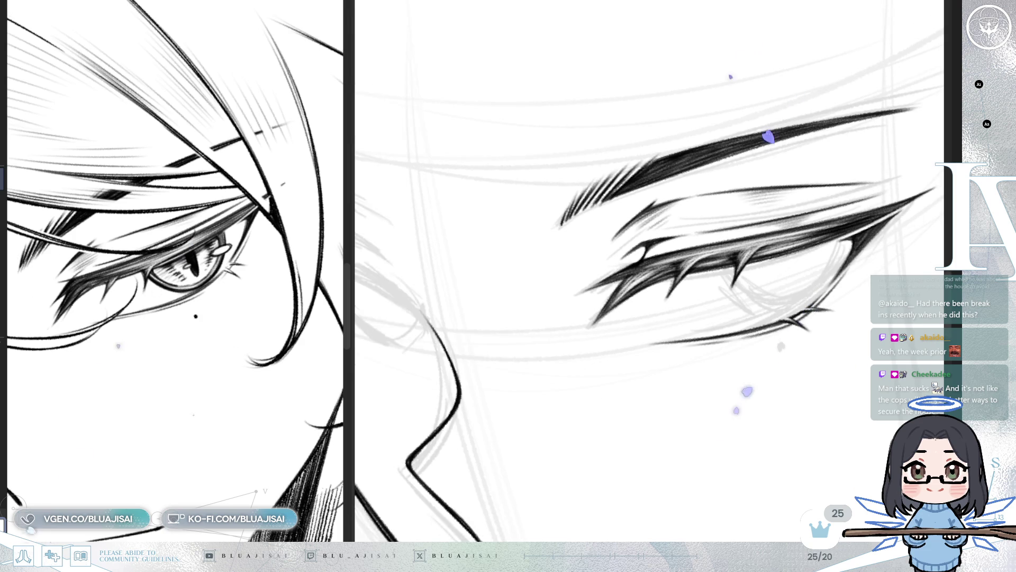
pyautogui.press('Delete')
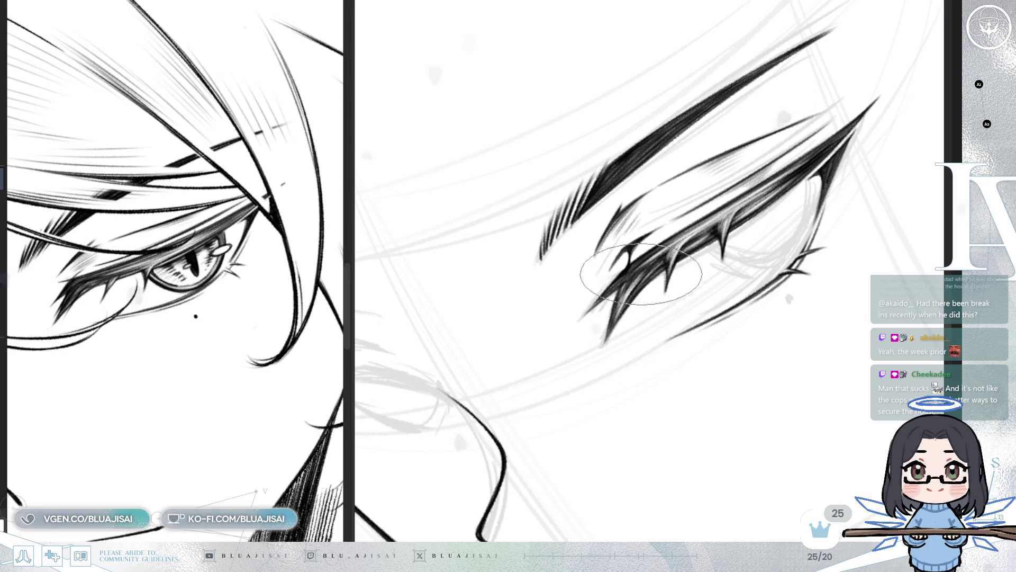
pyautogui.scroll(-10, 667, 293)
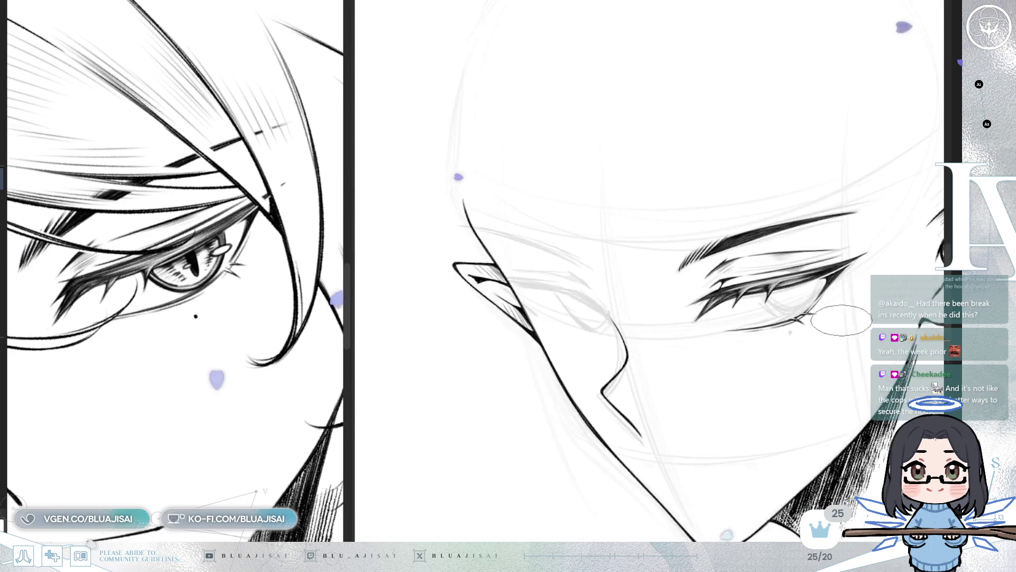
pyautogui.scroll(-2, 860, 355)
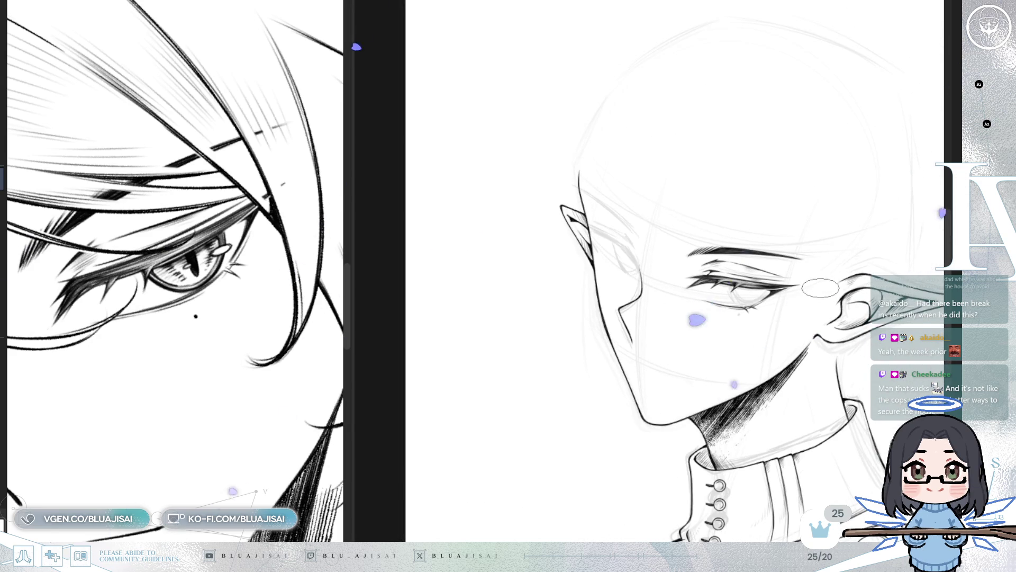
pyautogui.press('m')
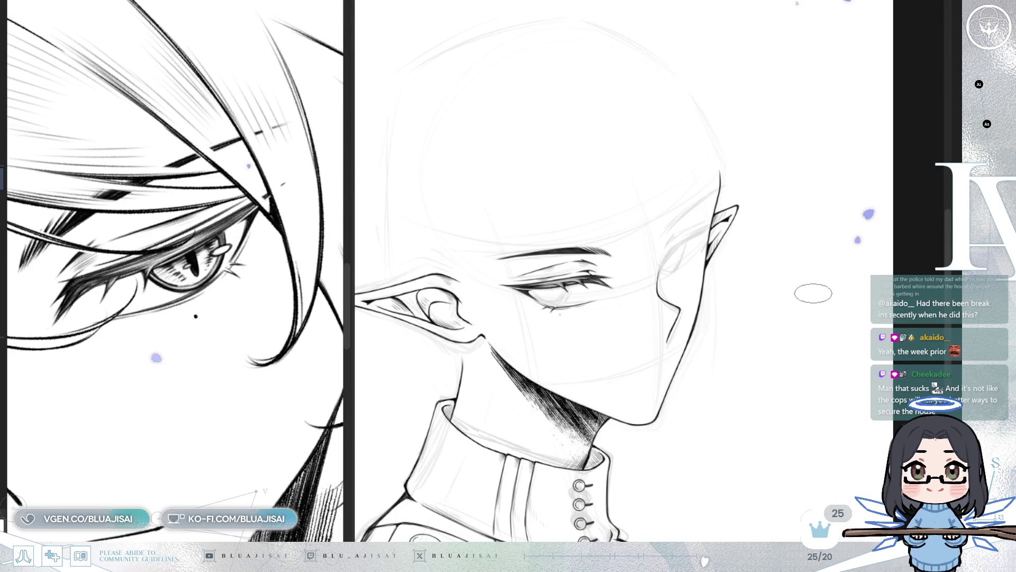
pyautogui.press('m')
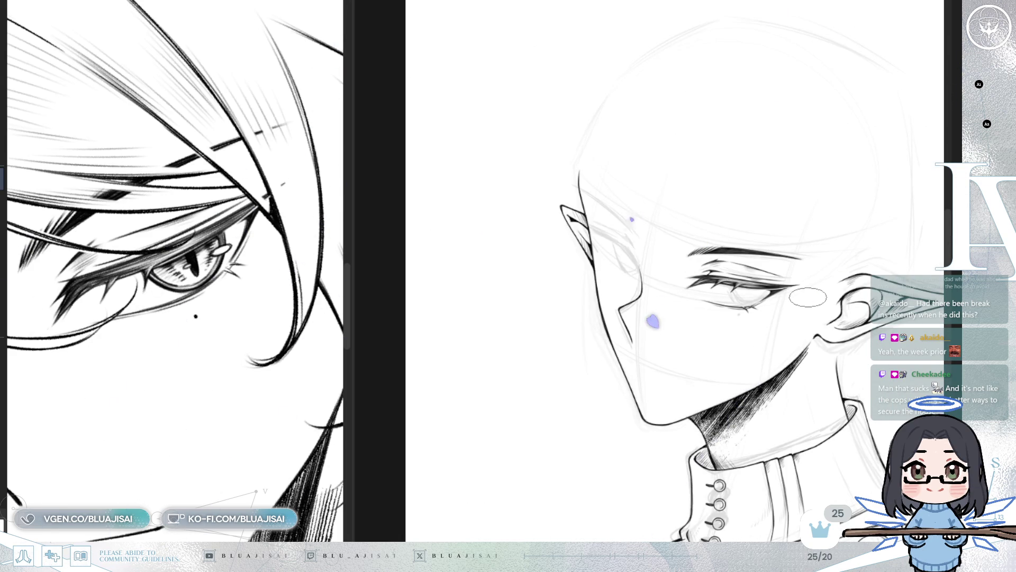
pyautogui.scroll(6, 658, 313)
# - Rotate and pan the view to frame the eye and ear for inking
pyautogui.press('-')
pyautogui.press('-')
pyautogui.press('-')
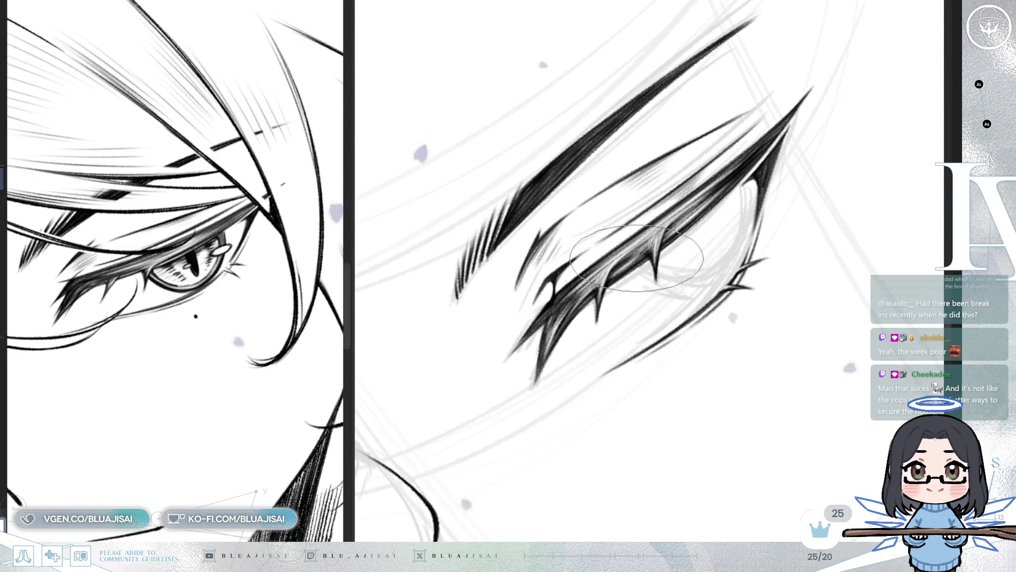
pyautogui.press('^')
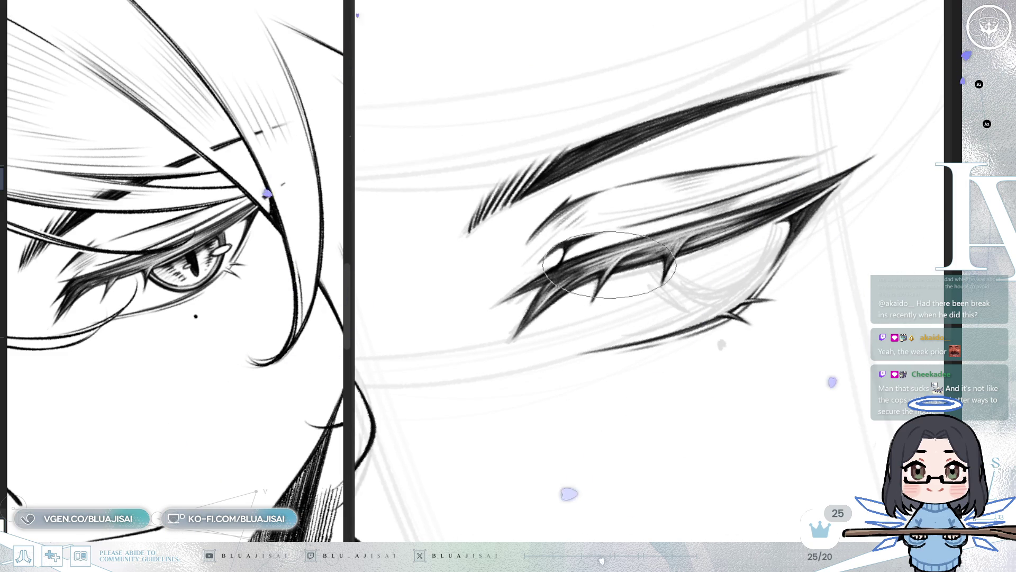
pyautogui.scroll(-3, 671, 253)
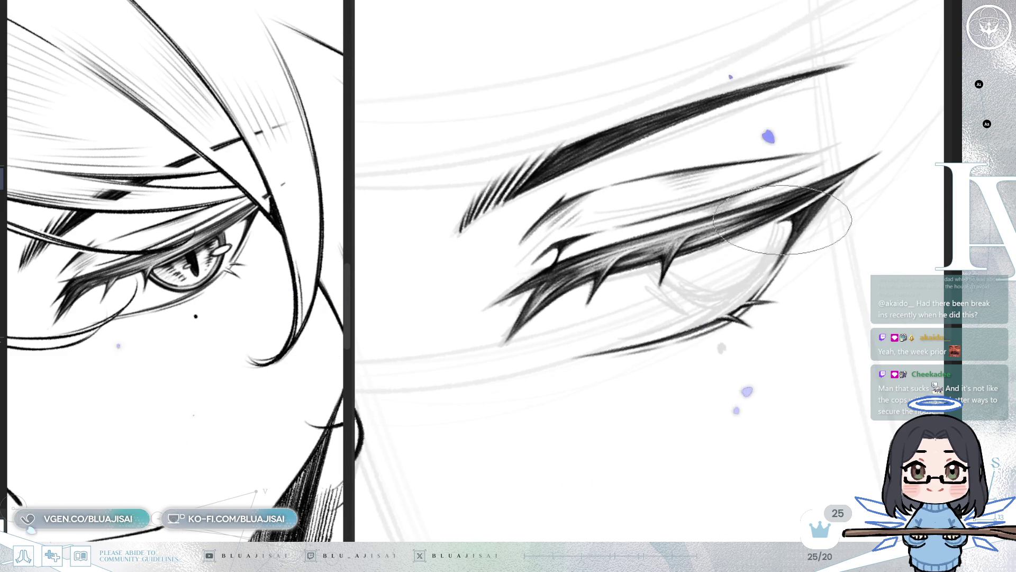
pyautogui.scroll(4, 682, 241)
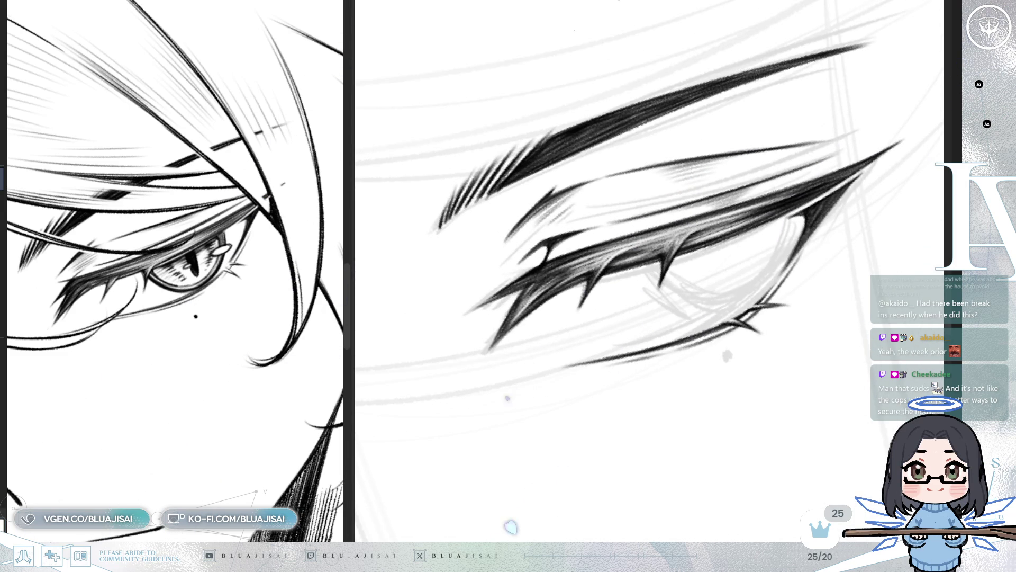
pyautogui.press('-')
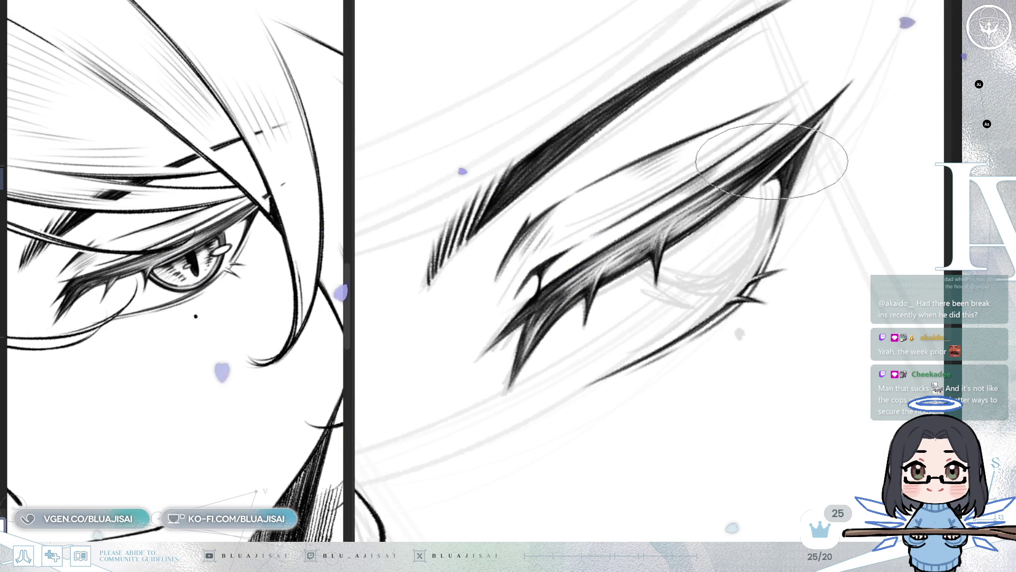
pyautogui.scroll(-2, 798, 168)
pyautogui.scroll(-3, 798, 168)
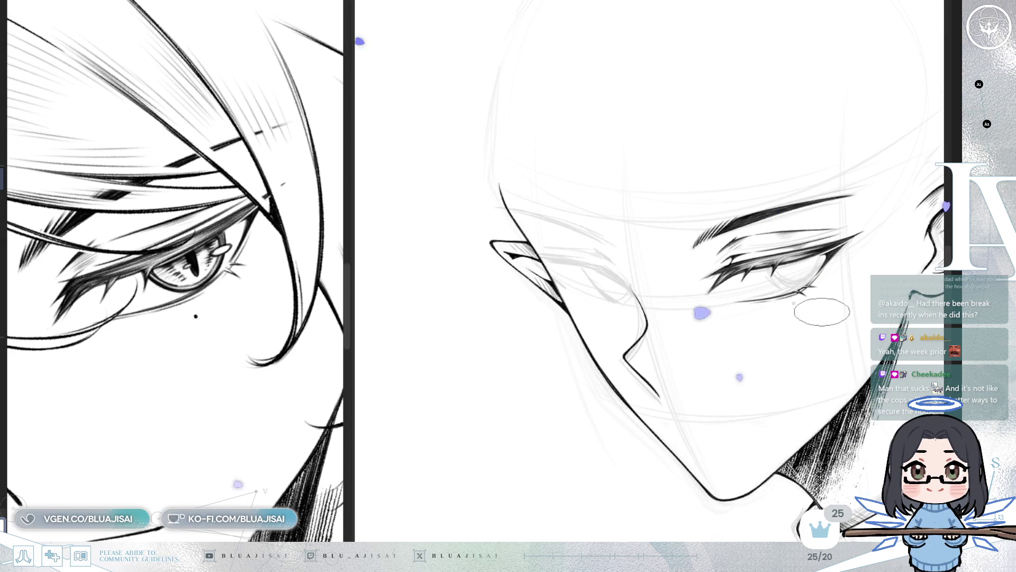
pyautogui.scroll(1, 778, 302)
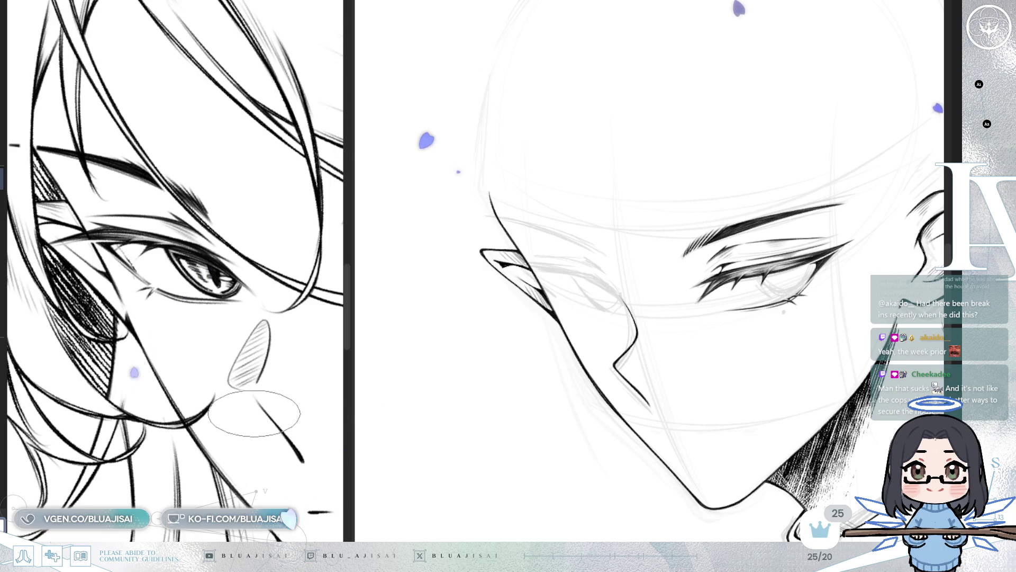
pyautogui.scroll(3, 249, 424)
pyautogui.moveTo(241, 450); pyautogui.dragTo(217, 402)
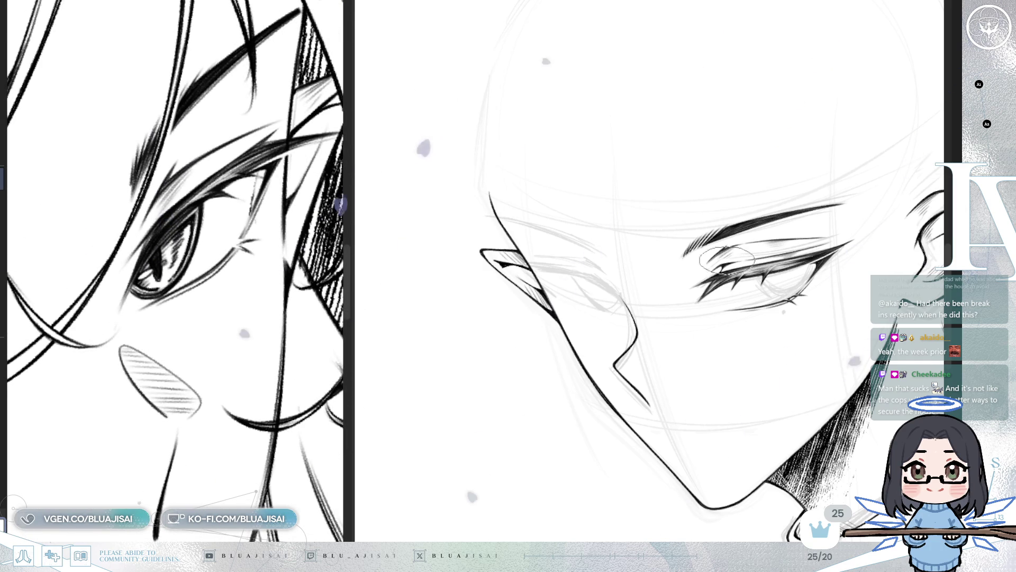
pyautogui.scroll(5, 717, 256)
pyautogui.press('End')
pyautogui.press('End')
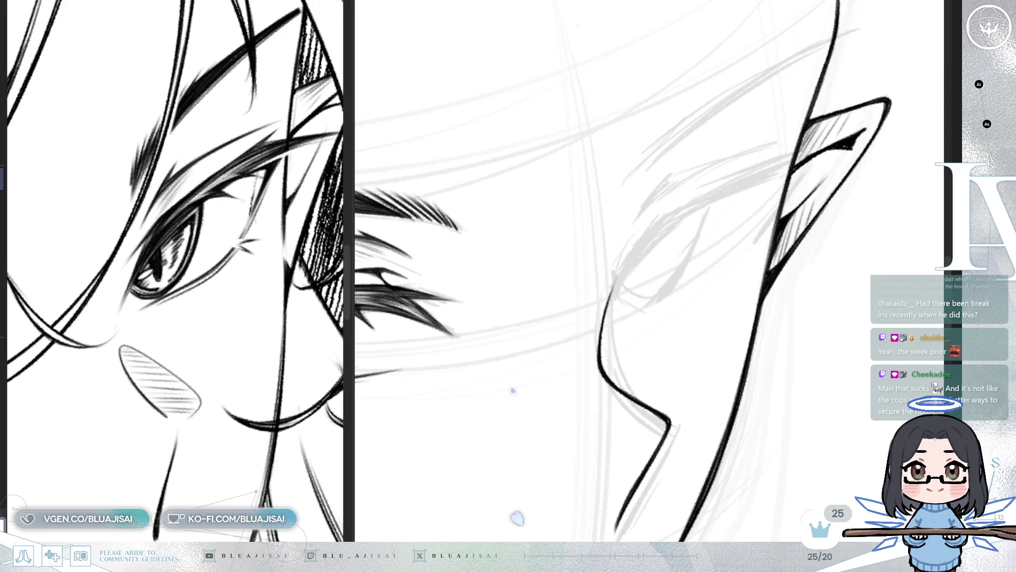
pyautogui.moveTo(704, 301); pyautogui.dragTo(688, 309)
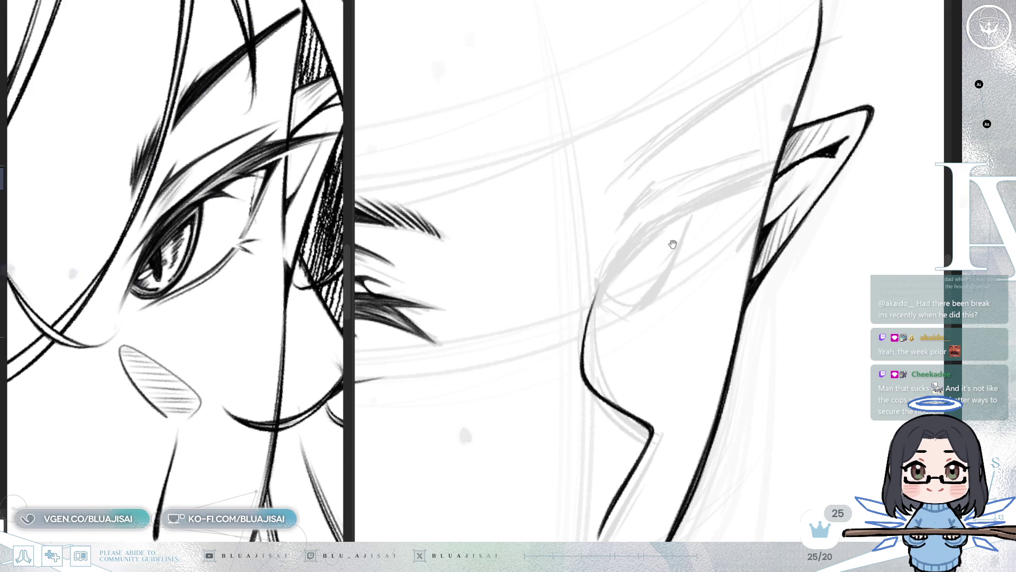
# - Ink the thick tapered lash stroke from the eye's outer corner into the ear, then enlarge the brush
pyautogui.moveTo(657, 204); pyautogui.dragTo(643, 228)
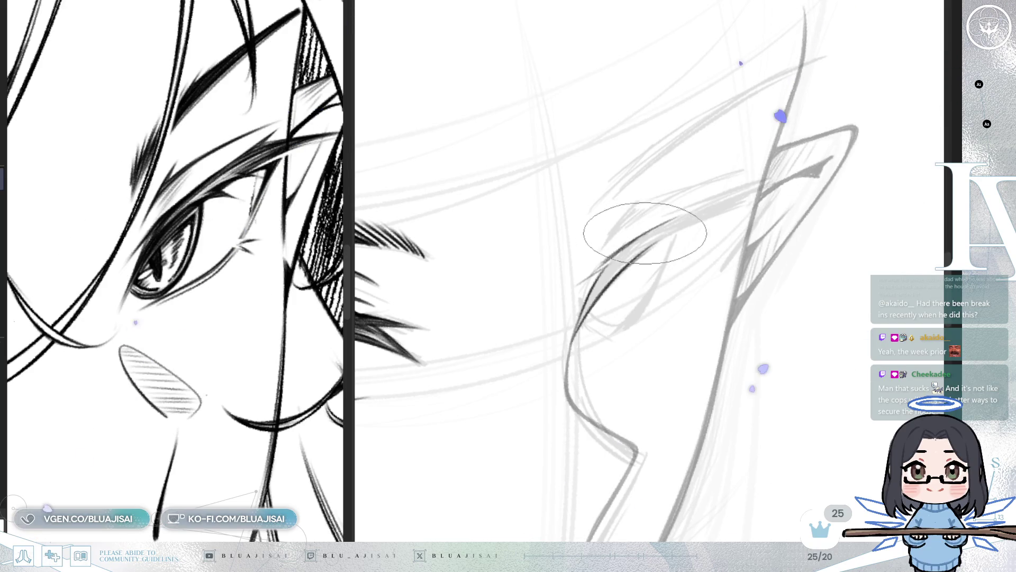
pyautogui.moveTo(662, 232); pyautogui.dragTo(707, 206)
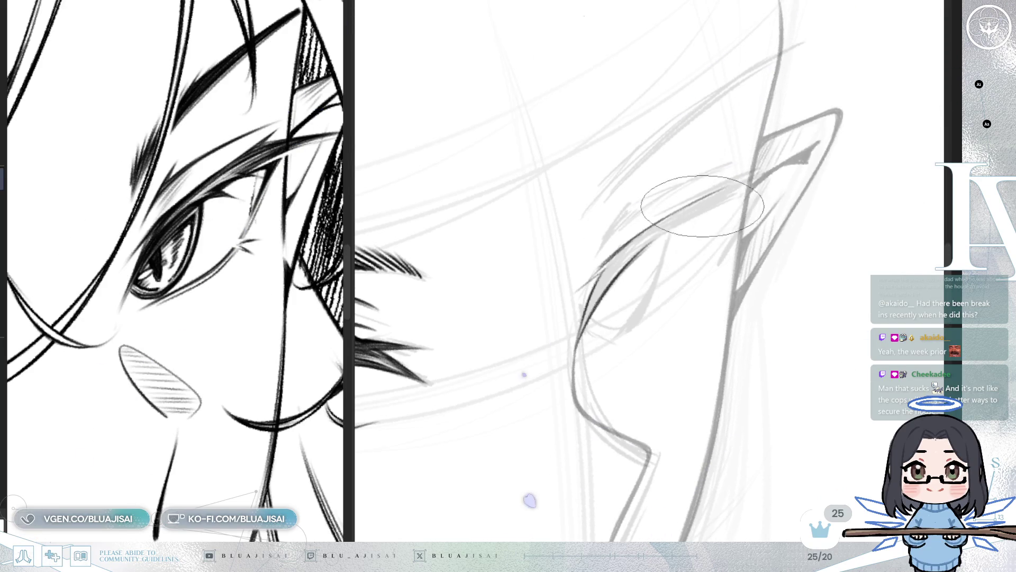
pyautogui.moveTo(629, 233); pyautogui.dragTo(837, 163)
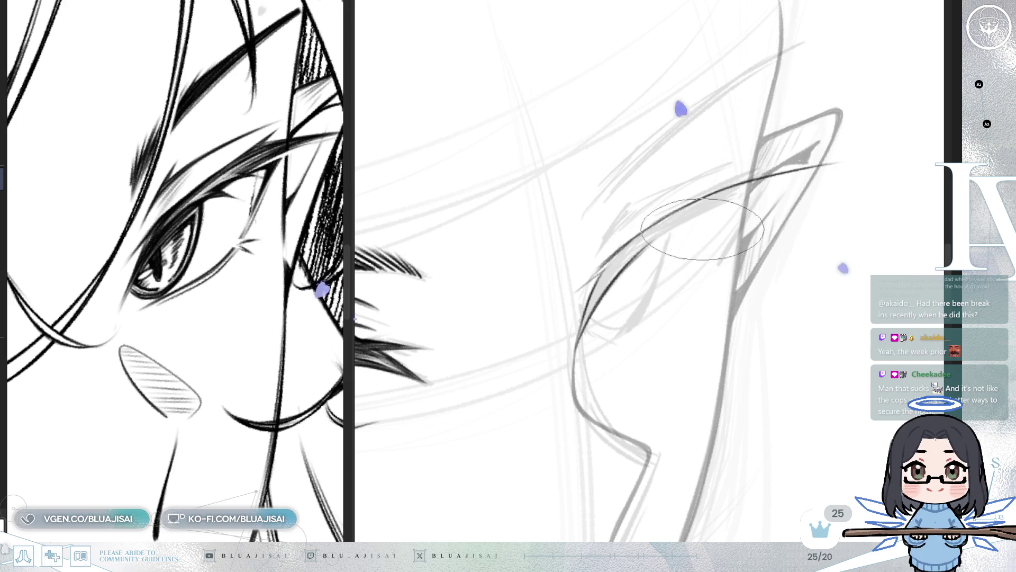
pyautogui.moveTo(706, 197); pyautogui.dragTo(806, 169)
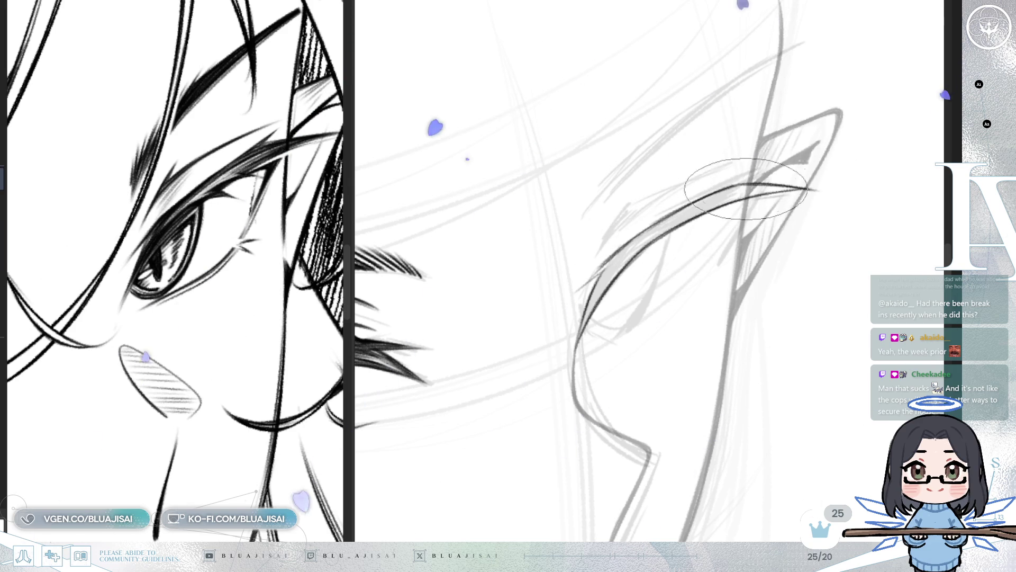
pyautogui.moveTo(739, 184); pyautogui.dragTo(809, 188)
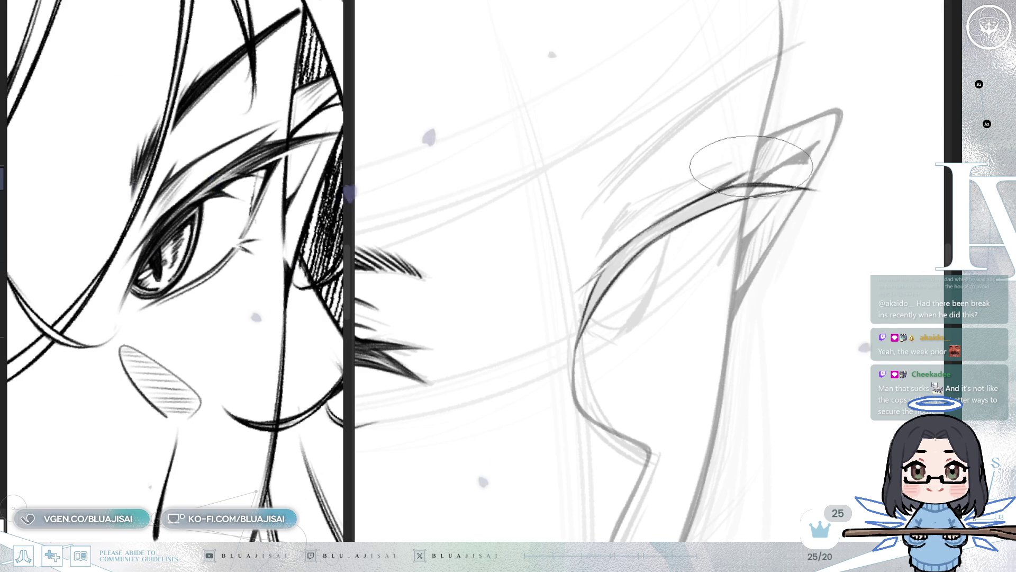
pyautogui.moveTo(711, 191); pyautogui.dragTo(735, 179)
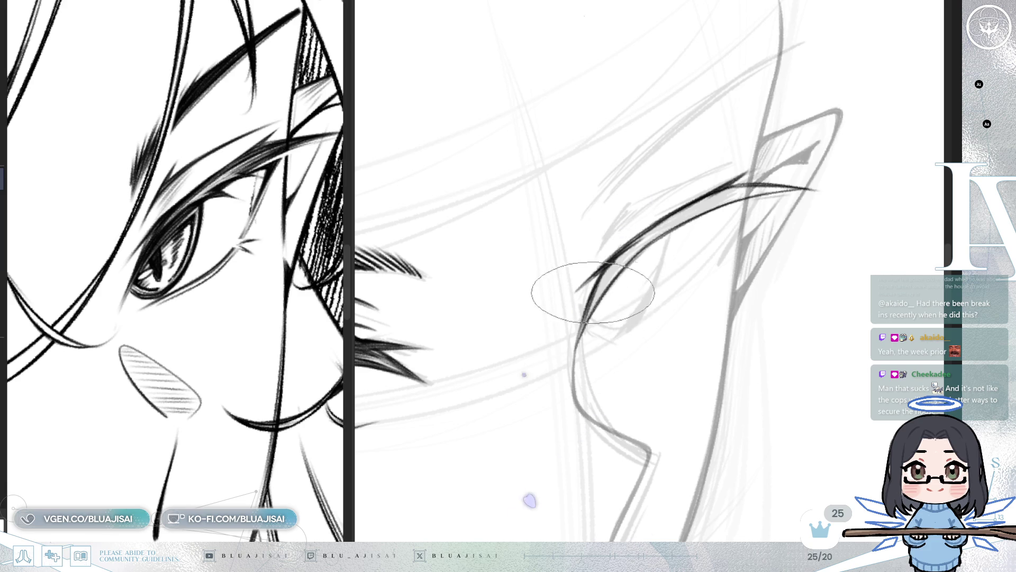
pyautogui.press(']')
pyautogui.press(']')
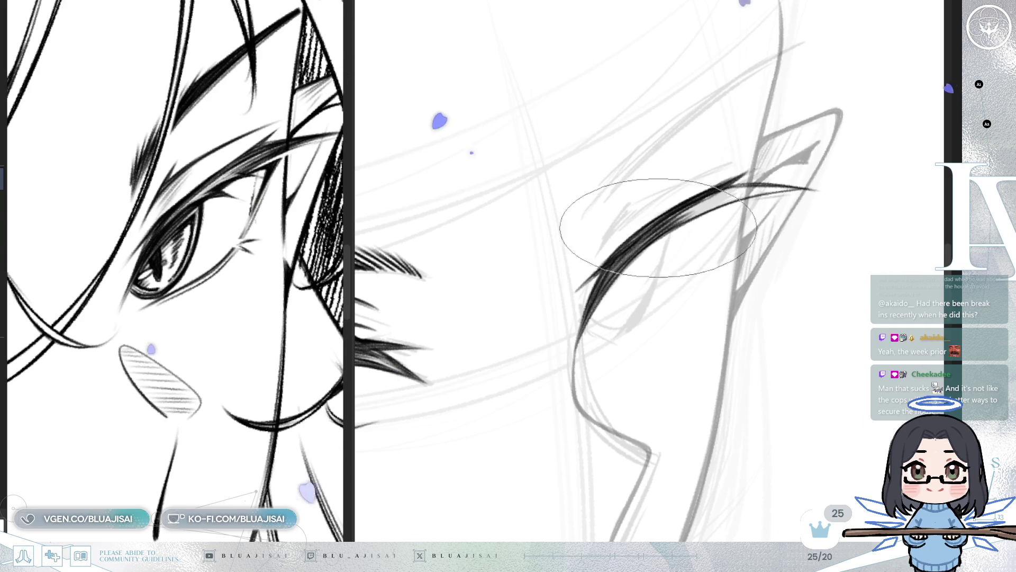
pyautogui.moveTo(746, 193)
pyautogui.mouseDown()
pyautogui.moveTo(735, 180)
pyautogui.moveTo(688, 169)
pyautogui.mouseUp()
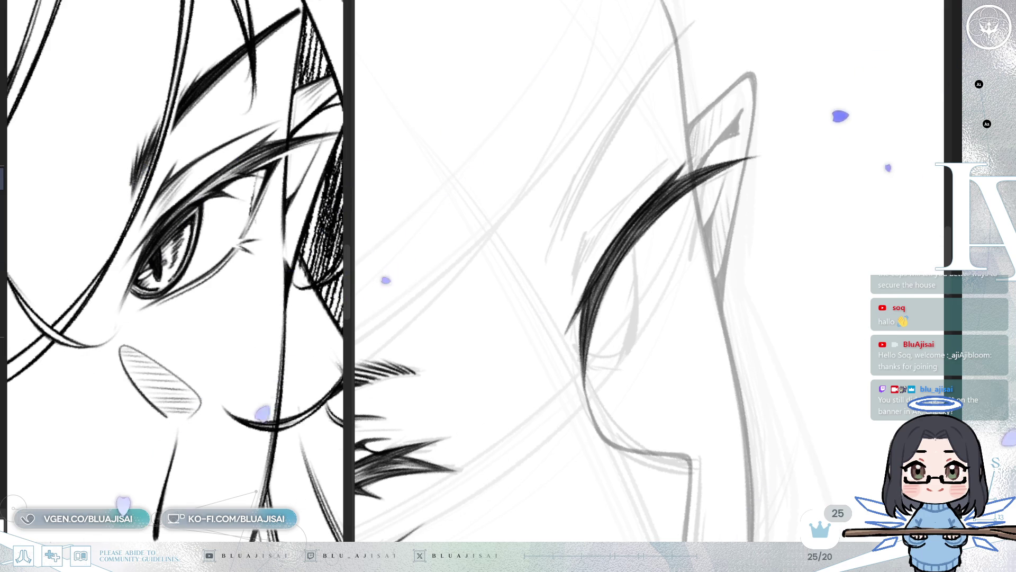
# - Draw a thin stroke under the lash, undo it, and redraw it as a curved hook
pyautogui.moveTo(608, 238)
pyautogui.mouseDown()
pyautogui.moveTo(645, 198)
pyautogui.moveTo(613, 272)
pyautogui.mouseUp()
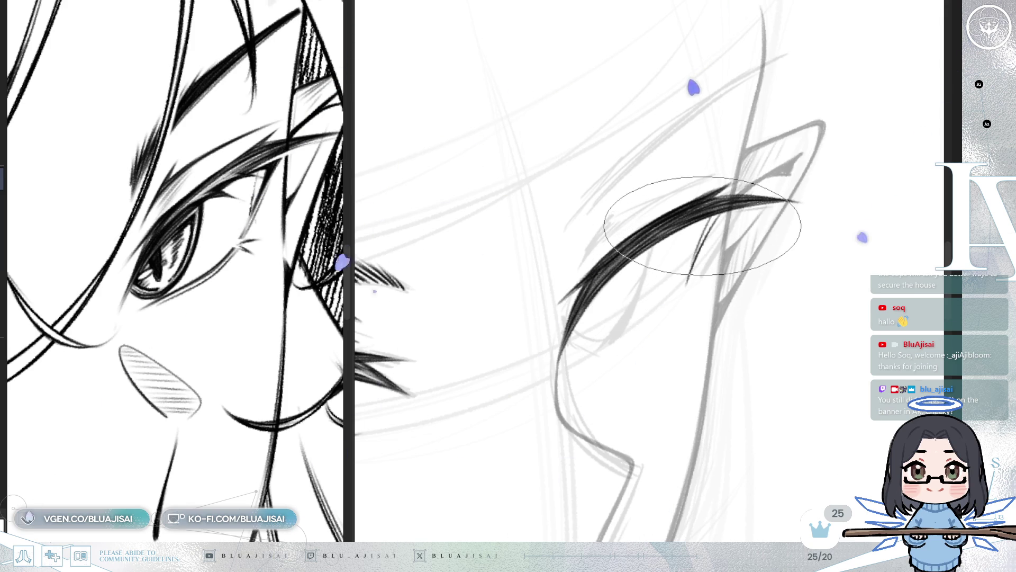
pyautogui.hotkey('ctrl', 'z')
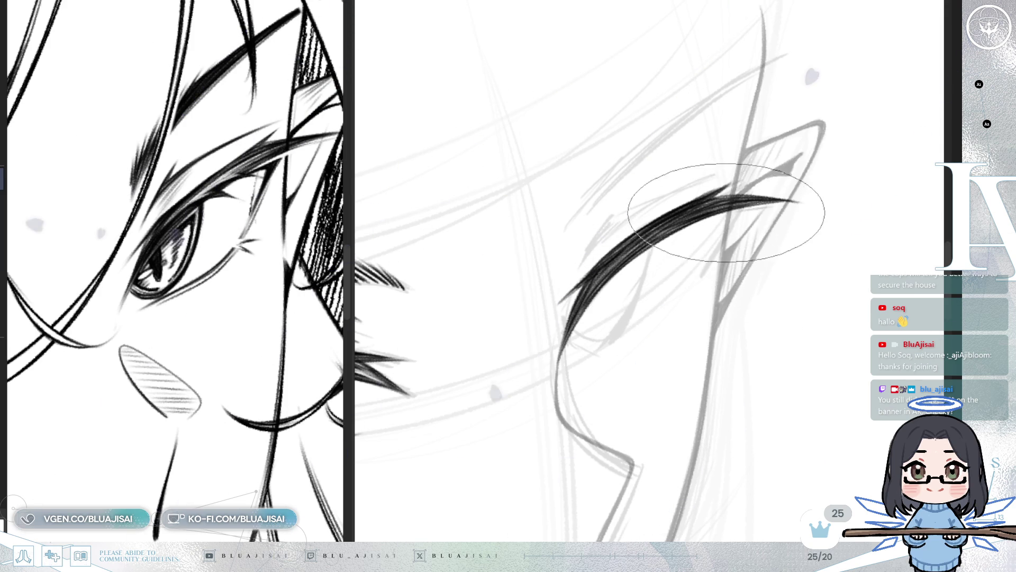
pyautogui.moveTo(680, 284); pyautogui.dragTo(708, 237)
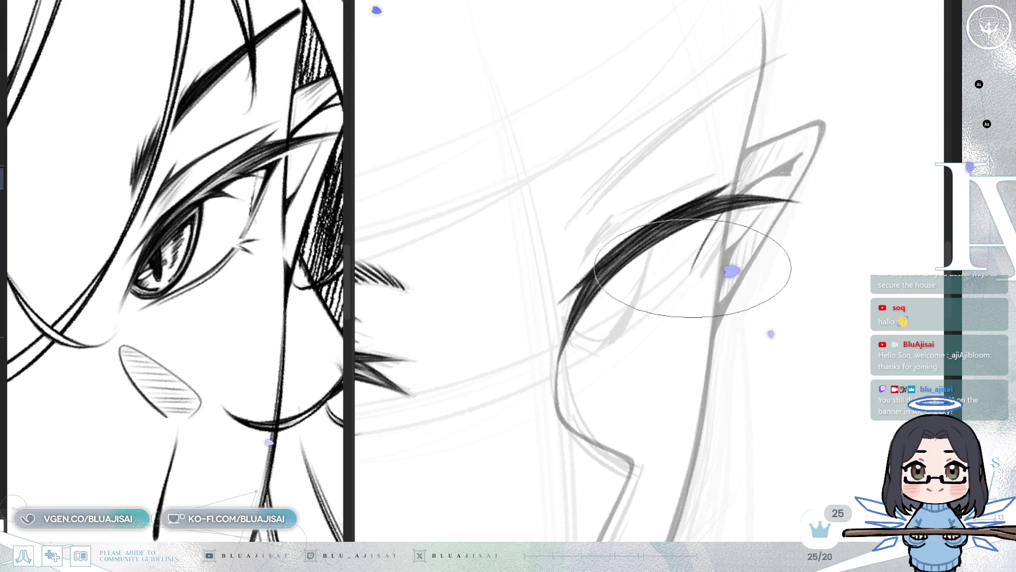
pyautogui.hotkey('ctrl', 'z')
pyautogui.moveTo(698, 222); pyautogui.dragTo(693, 268)
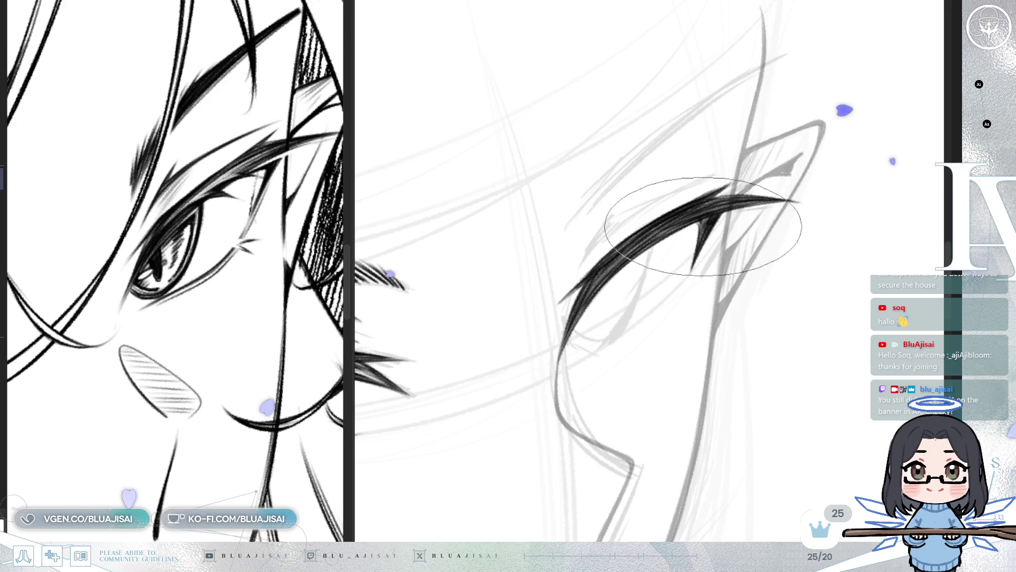
# - Rotate and pan the view to recentre the eye, then enlarge the brush
pyautogui.press('-')
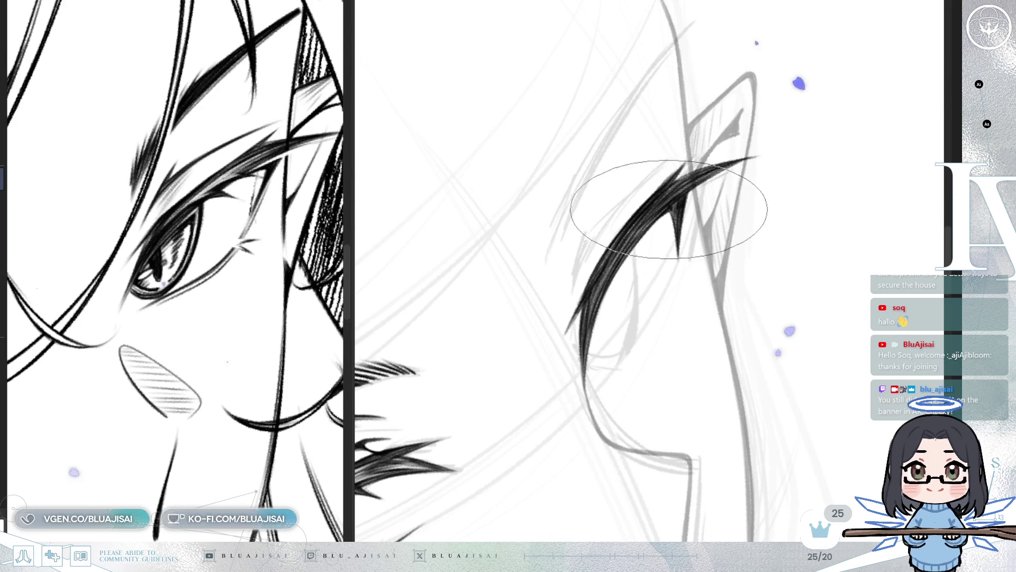
pyautogui.press('^')
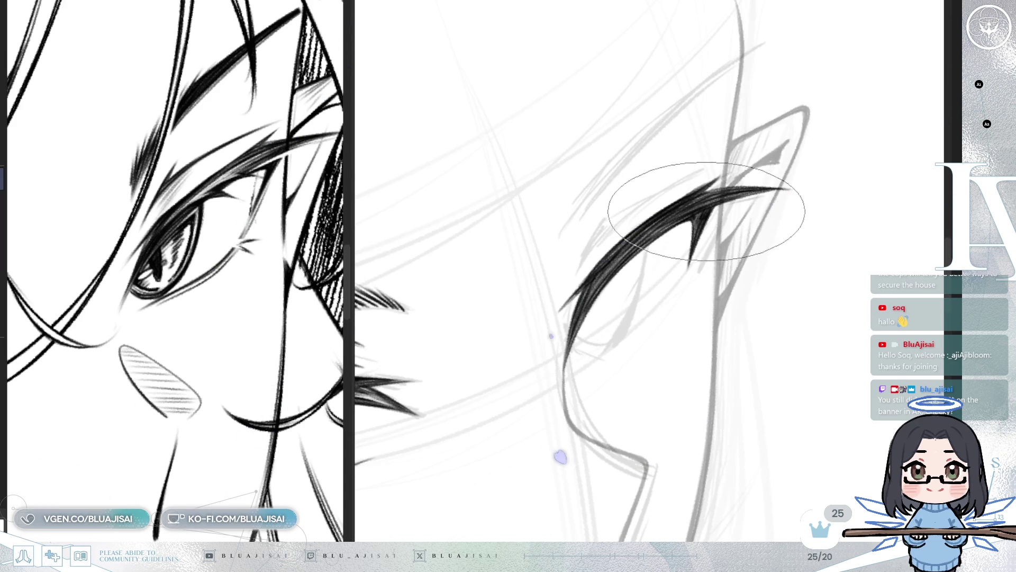
pyautogui.press('-')
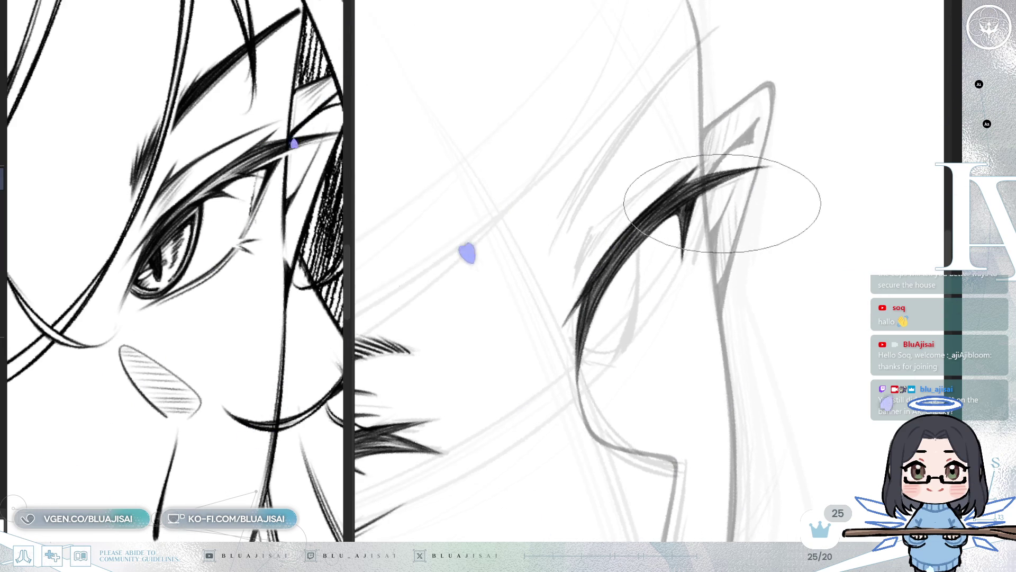
pyautogui.moveTo(707, 187); pyautogui.dragTo(675, 234)
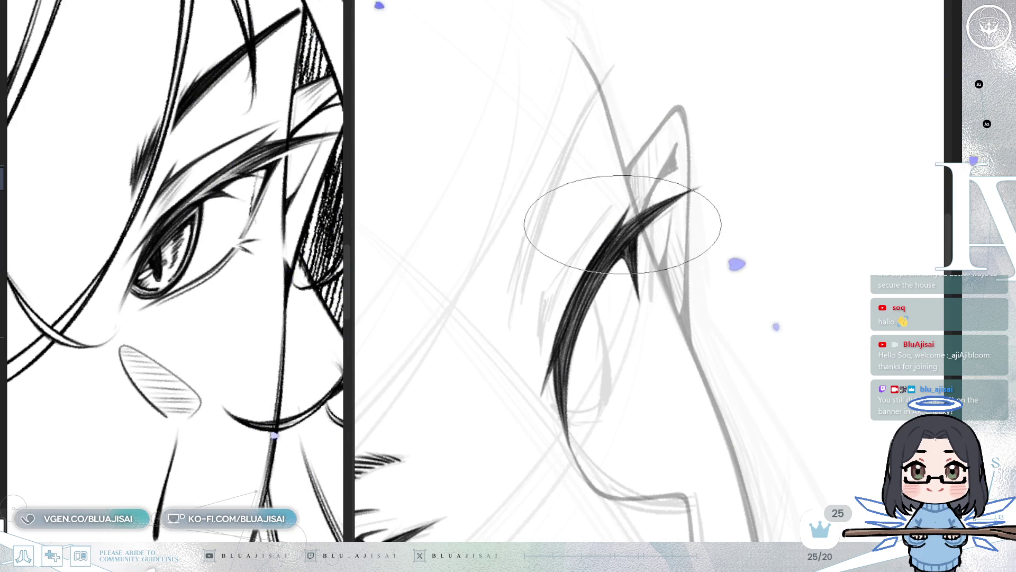
pyautogui.press('^')
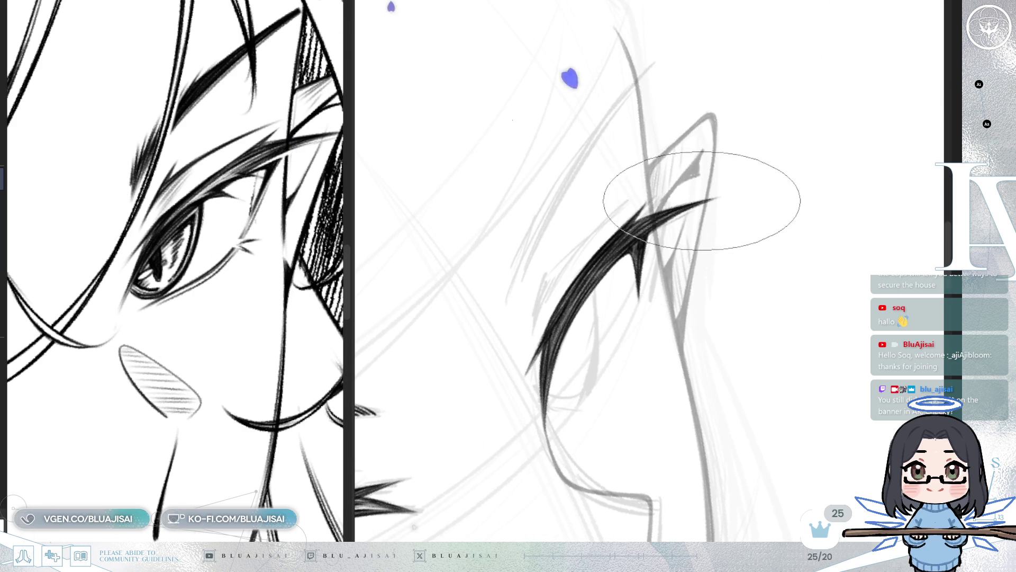
pyautogui.moveTo(550, 328); pyautogui.dragTo(630, 278)
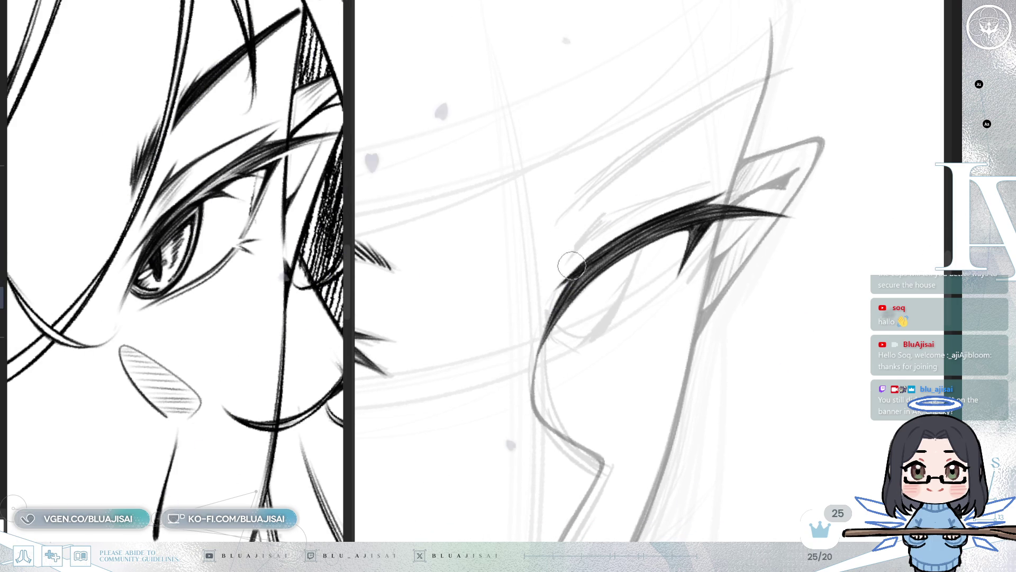
pyautogui.press(']')
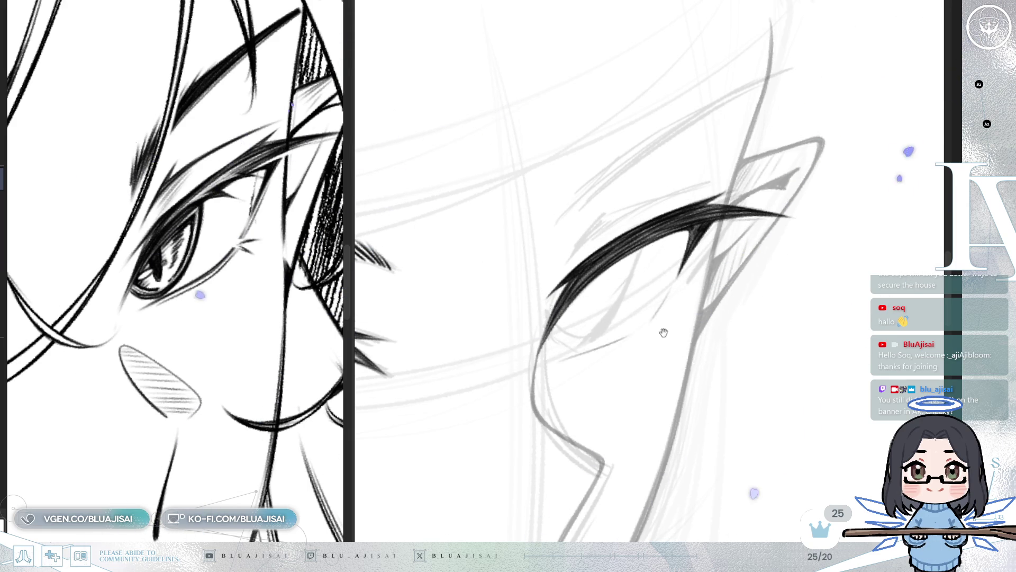
# - Pan and rotate the view to centre on the eye and nearby hair strands
pyautogui.moveTo(642, 330); pyautogui.dragTo(775, 286)
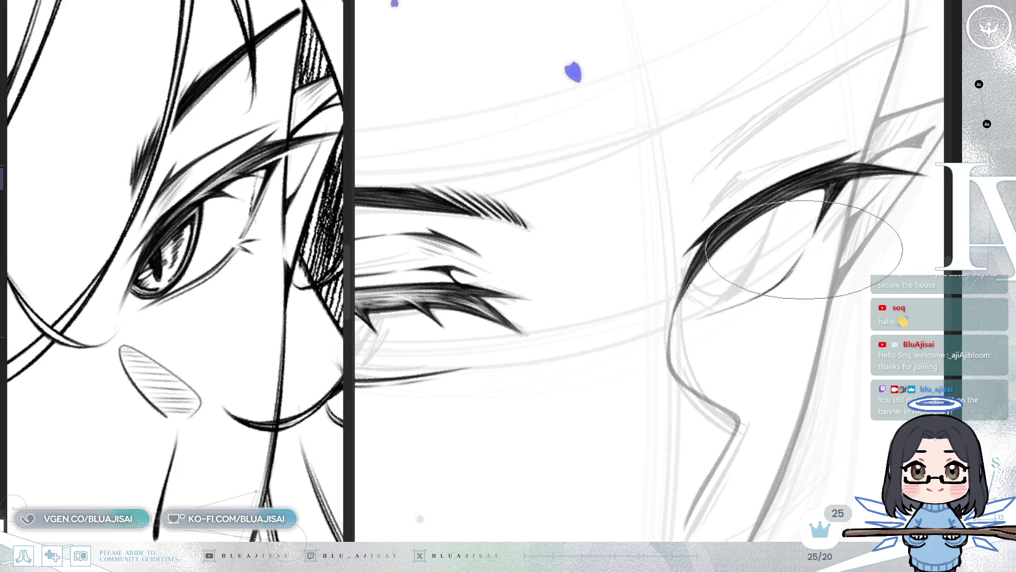
pyautogui.press('Delete')
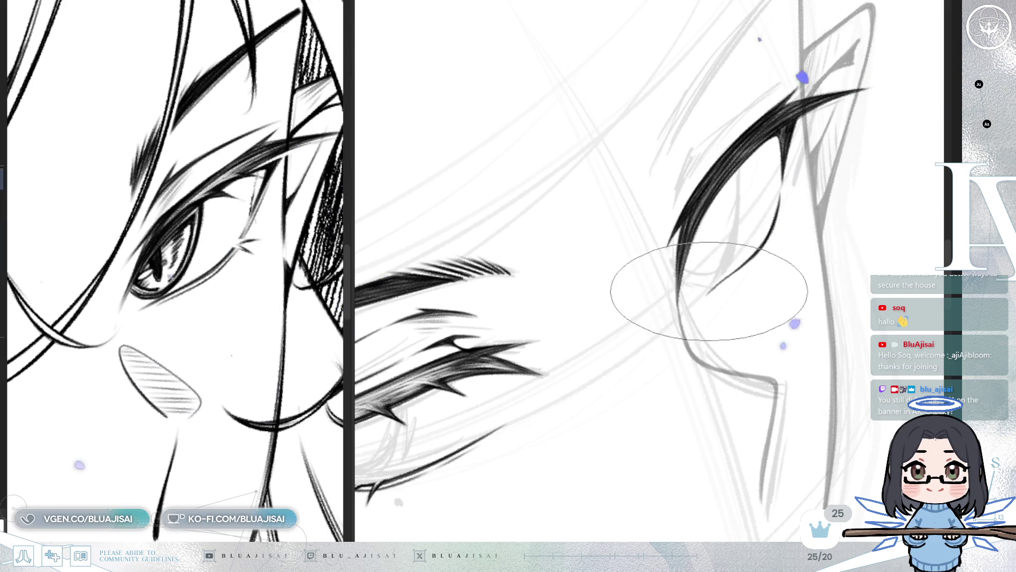
pyautogui.moveTo(731, 266); pyautogui.dragTo(670, 302)
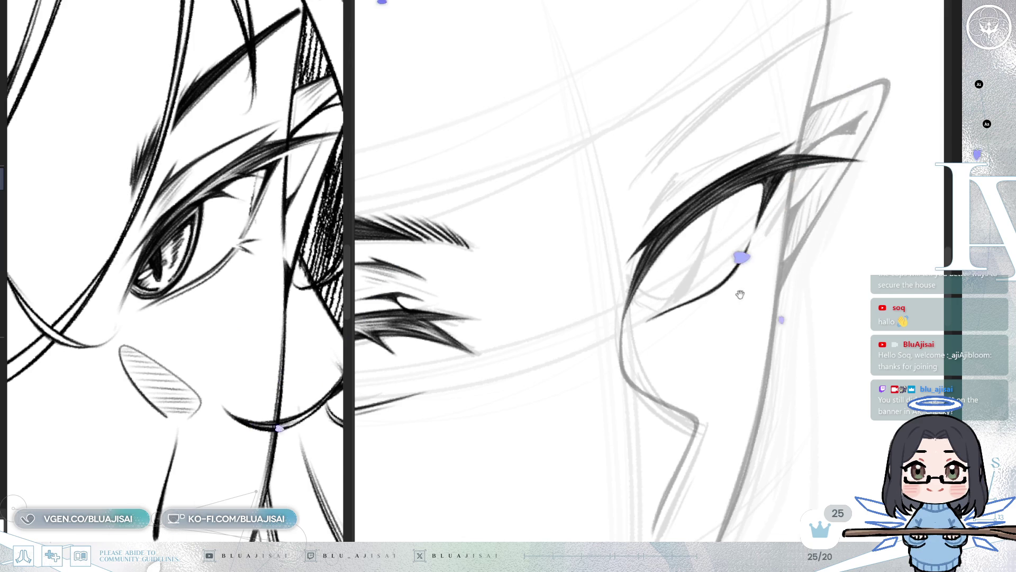
pyautogui.moveTo(742, 291); pyautogui.dragTo(726, 304)
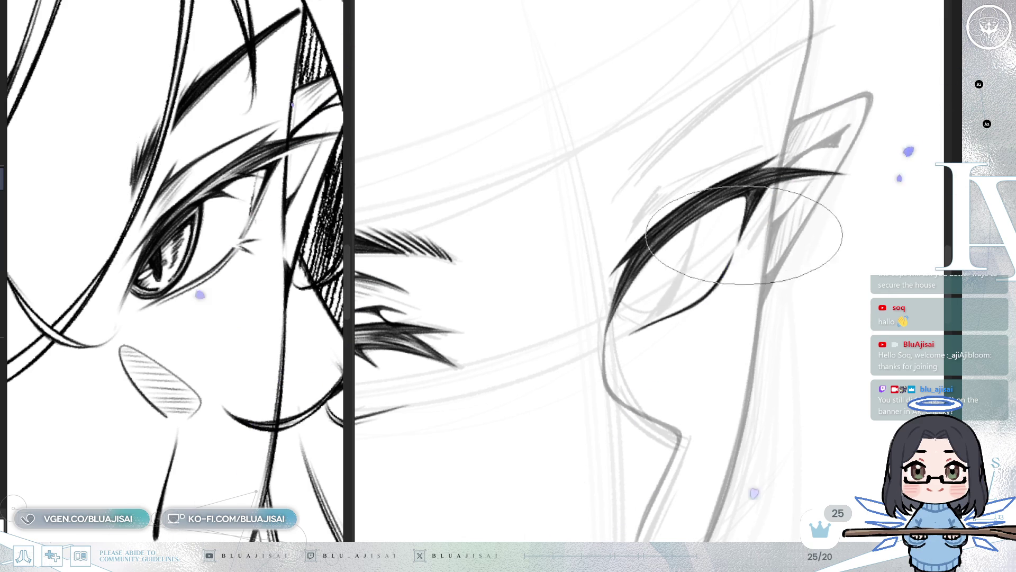
pyautogui.moveTo(731, 253)
pyautogui.mouseDown()
pyautogui.moveTo(722, 261)
pyautogui.moveTo(710, 253)
pyautogui.mouseUp()
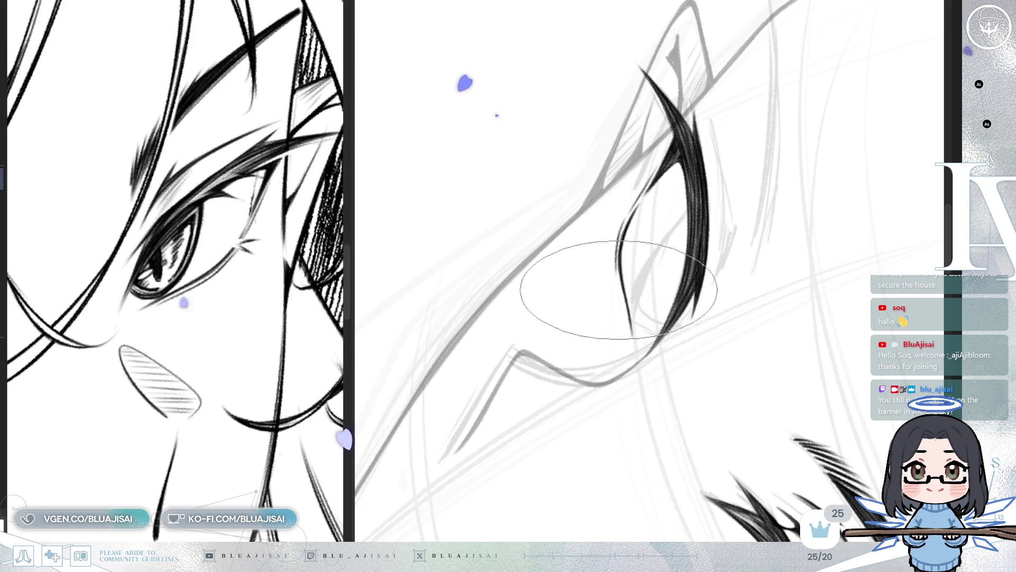
pyautogui.moveTo(613, 267); pyautogui.dragTo(619, 241)
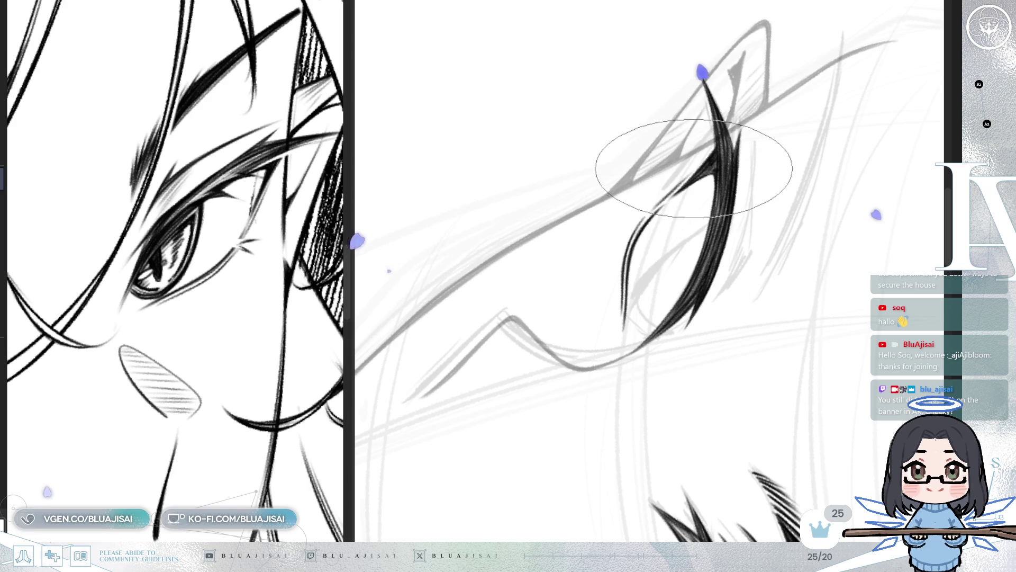
# - Flip the canvas view horizontally and tilt it to check the eye's shape
pyautogui.press('m')
pyautogui.moveTo(832, 183)
pyautogui.mouseDown()
pyautogui.moveTo(813, 189)
pyautogui.moveTo(826, 222)
pyautogui.mouseUp()
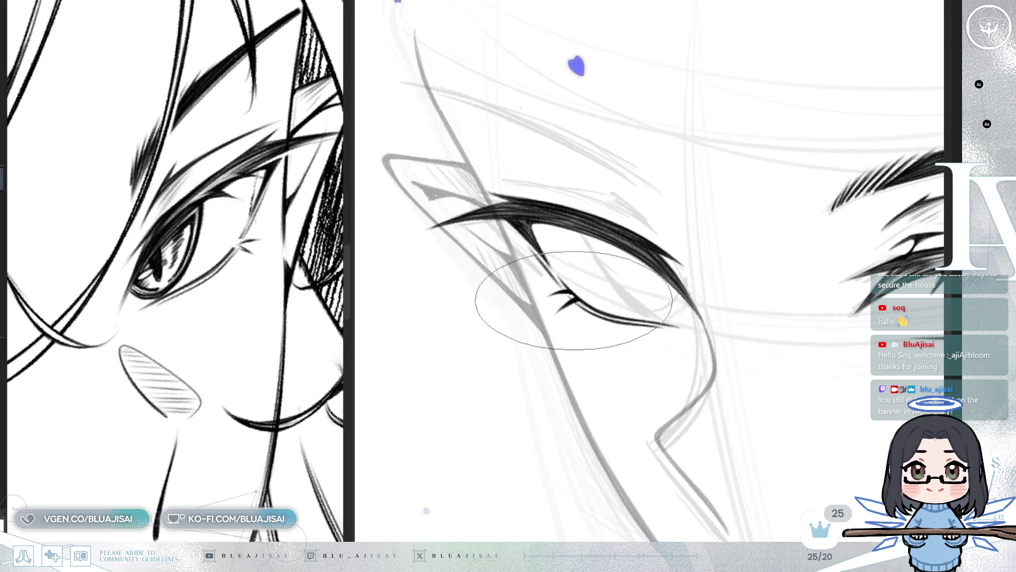
pyautogui.scroll(-3, 572, 302)
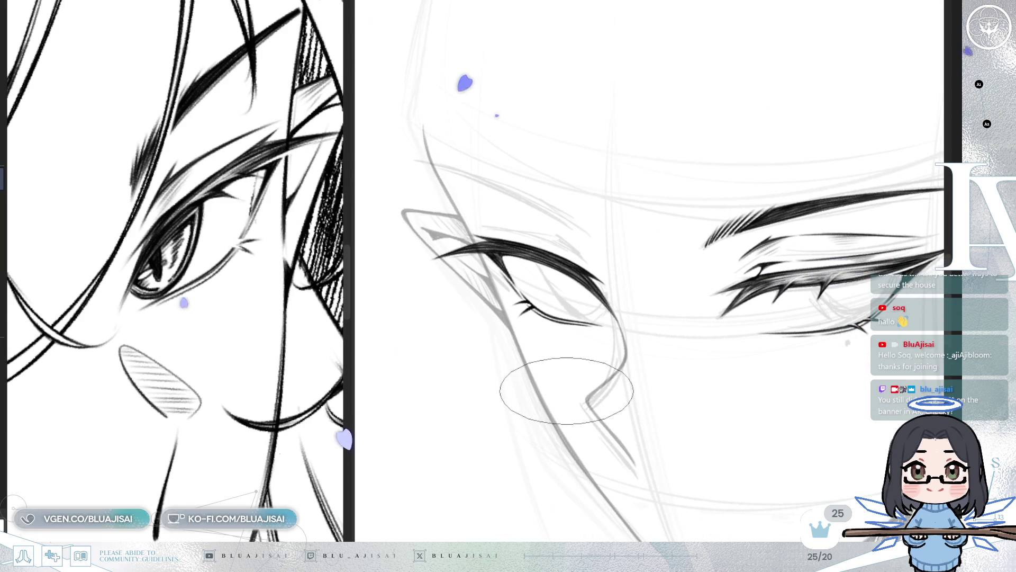
# - Zoom in on the eye and slightly extend the lower-eyelid flick stroke
pyautogui.scroll(2, 566, 390)
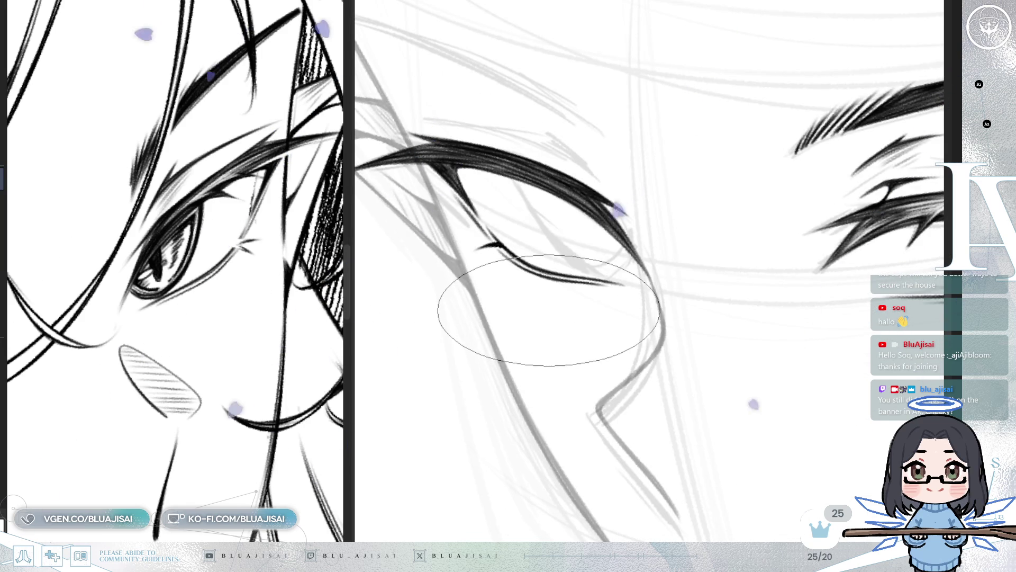
pyautogui.moveTo(551, 312); pyautogui.dragTo(566, 319)
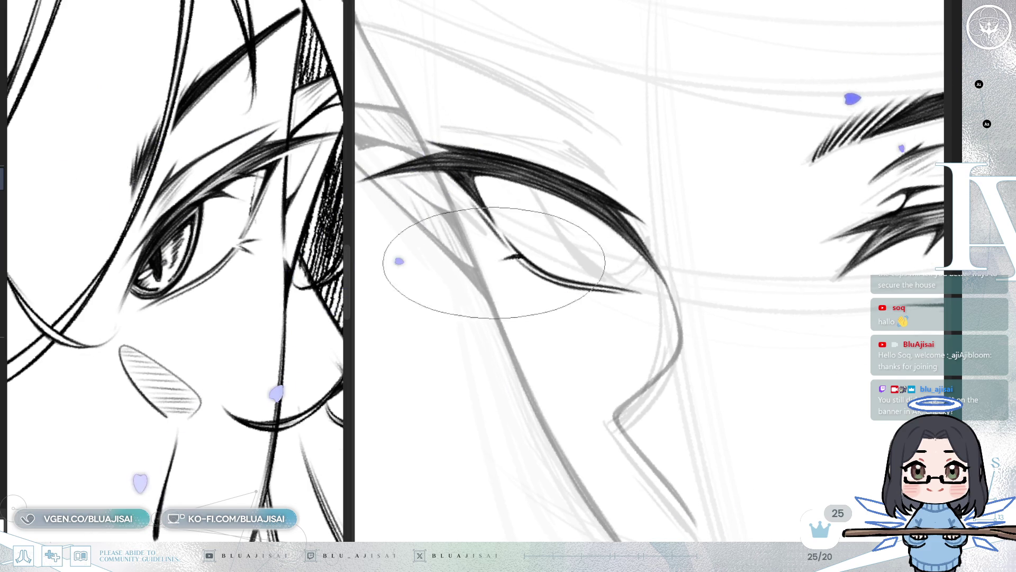
pyautogui.moveTo(503, 259)
pyautogui.mouseDown()
pyautogui.moveTo(492, 263)
pyautogui.moveTo(532, 269)
pyautogui.mouseUp()
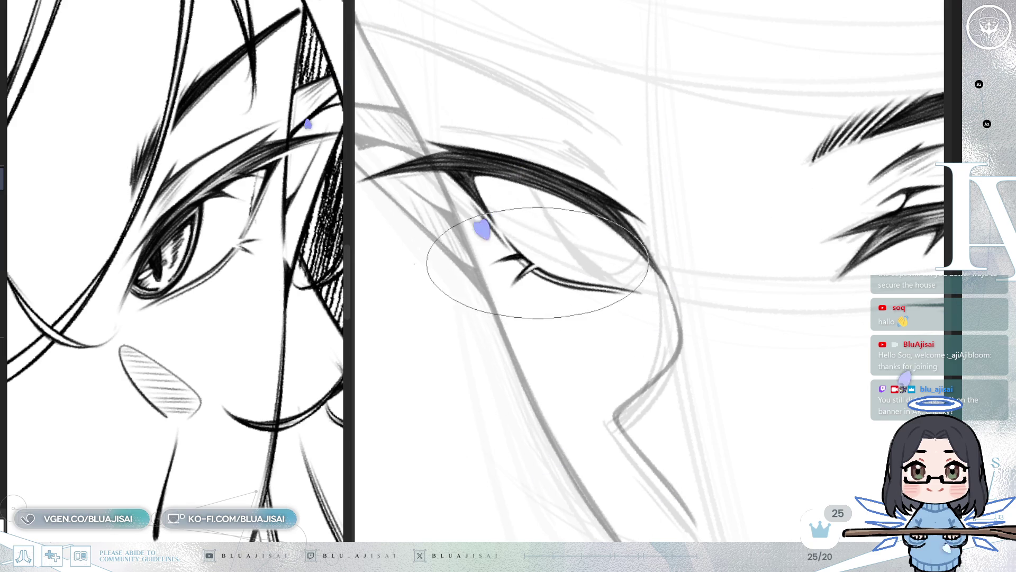
# - Tilt, zoom and pan the view around the eye to re-centre it
pyautogui.moveTo(513, 271); pyautogui.dragTo(505, 318)
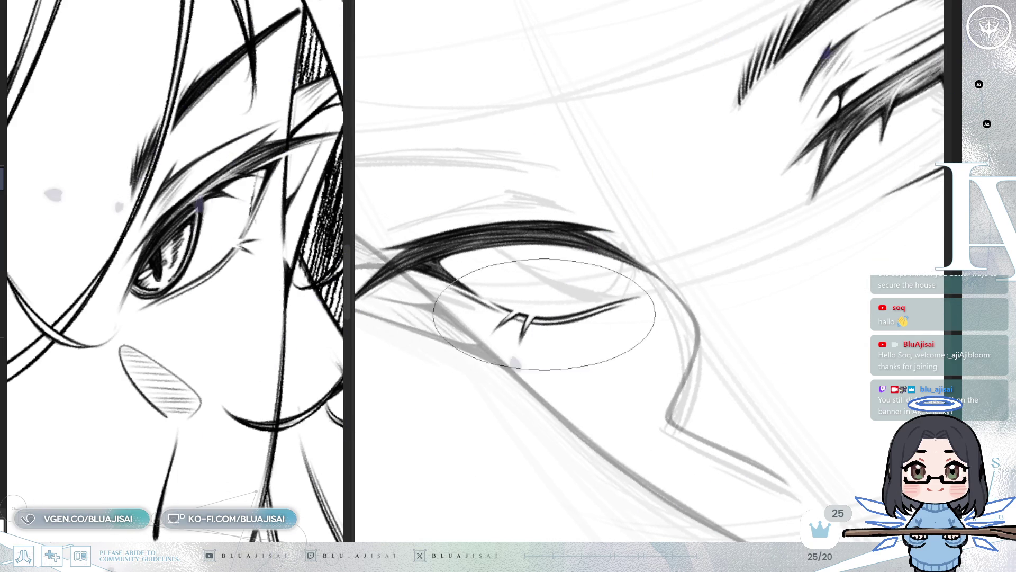
pyautogui.moveTo(550, 313)
pyautogui.mouseDown()
pyautogui.moveTo(605, 270)
pyautogui.moveTo(798, 211)
pyautogui.moveTo(783, 254)
pyautogui.moveTo(771, 227)
pyautogui.moveTo(704, 199)
pyautogui.mouseUp()
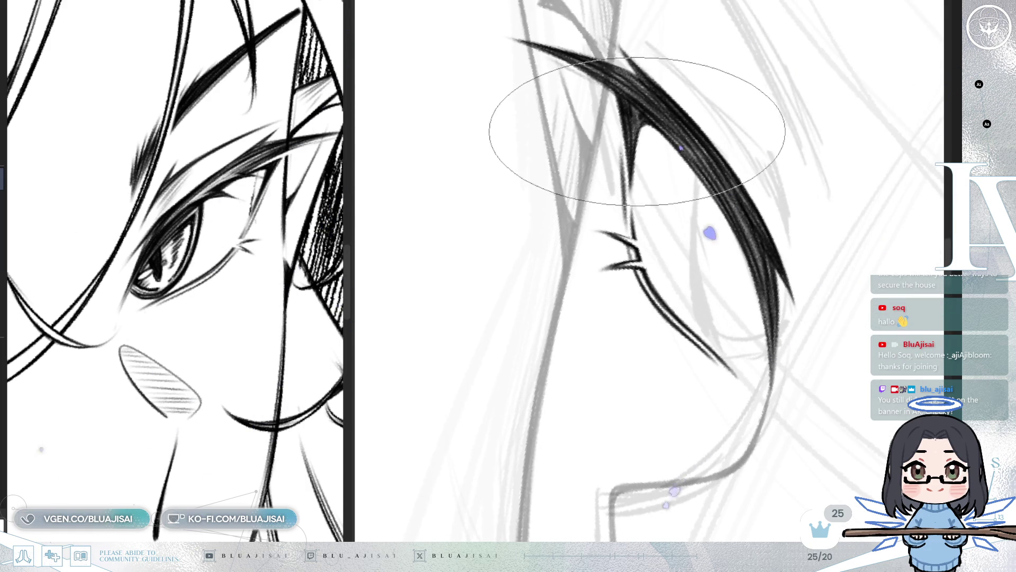
pyautogui.moveTo(584, 422)
pyautogui.mouseDown()
pyautogui.moveTo(504, 397)
pyautogui.moveTo(579, 50)
pyautogui.moveTo(487, 221)
pyautogui.mouseUp()
pyautogui.moveTo(802, 139)
pyautogui.mouseDown()
pyautogui.moveTo(817, 131)
pyautogui.moveTo(700, 208)
pyautogui.moveTo(775, 195)
pyautogui.moveTo(741, 183)
pyautogui.mouseUp()
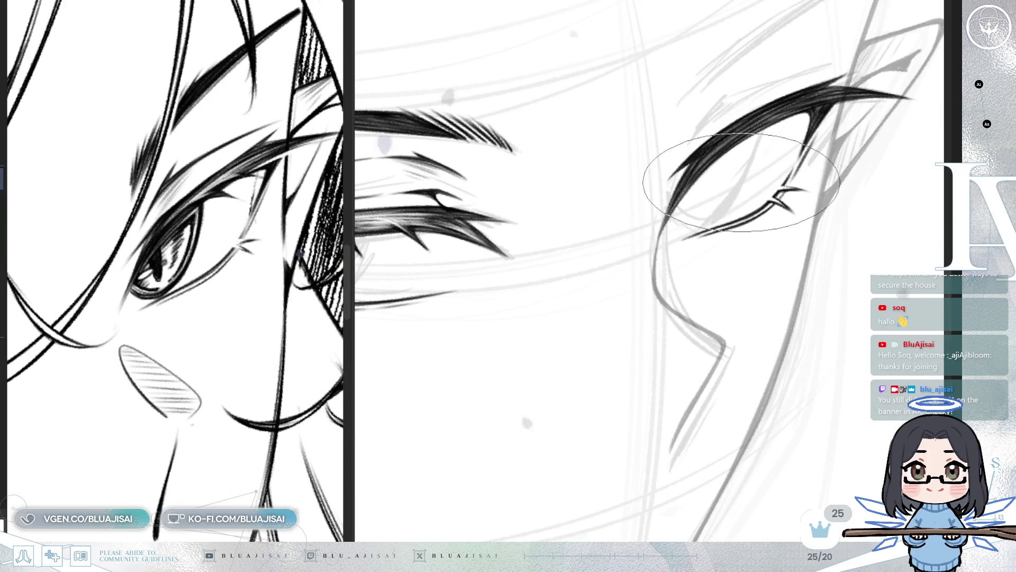
pyautogui.moveTo(740, 182)
pyautogui.mouseDown()
pyautogui.moveTo(749, 196)
pyautogui.moveTo(658, 175)
pyautogui.moveTo(794, 177)
pyautogui.mouseUp()
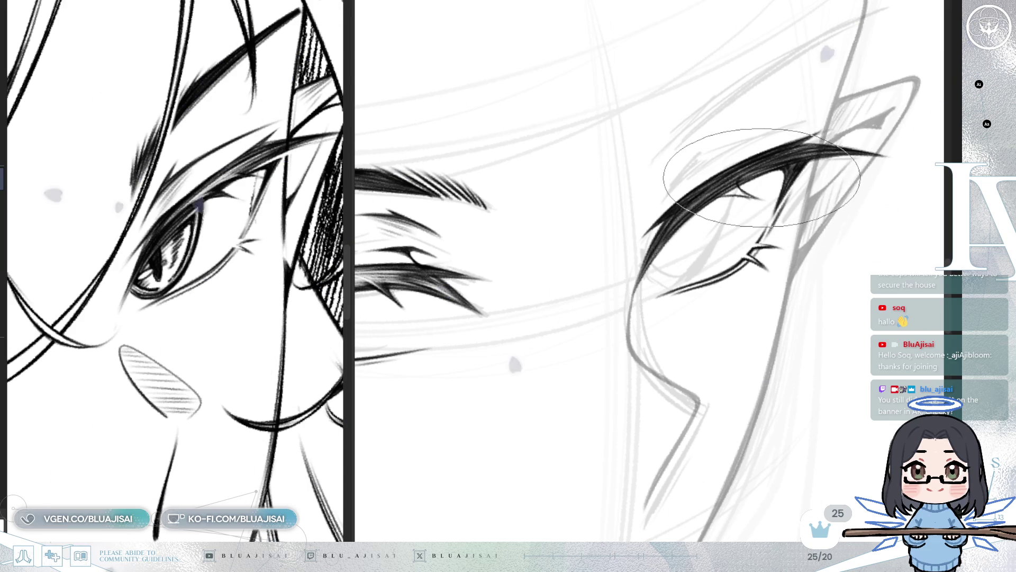
pyautogui.moveTo(772, 164); pyautogui.dragTo(760, 177)
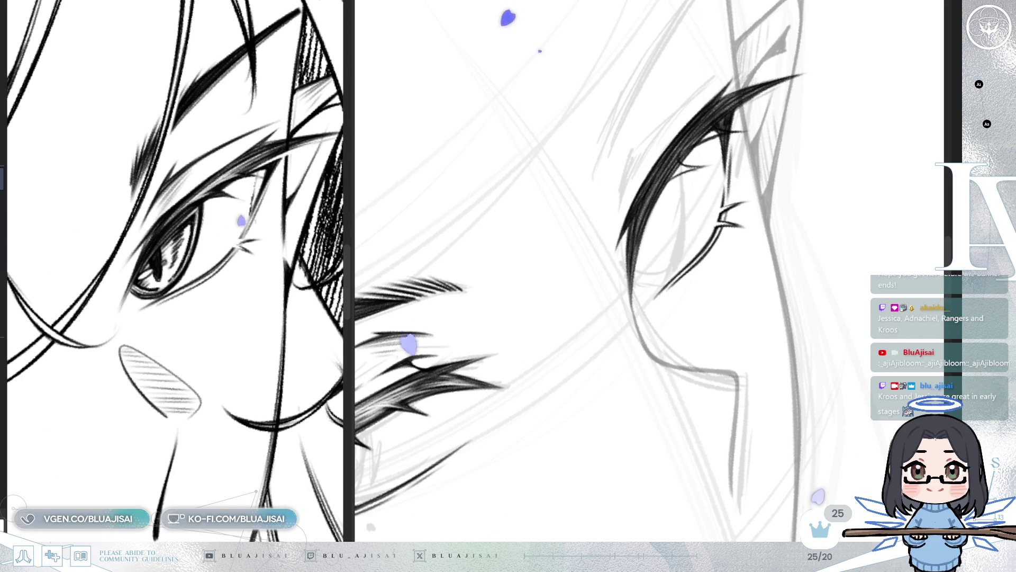
# - Zoom in and tilt the canvas to line up the upper lash strokes
pyautogui.scroll(1, 692, 177)
pyautogui.scroll(1, 683, 159)
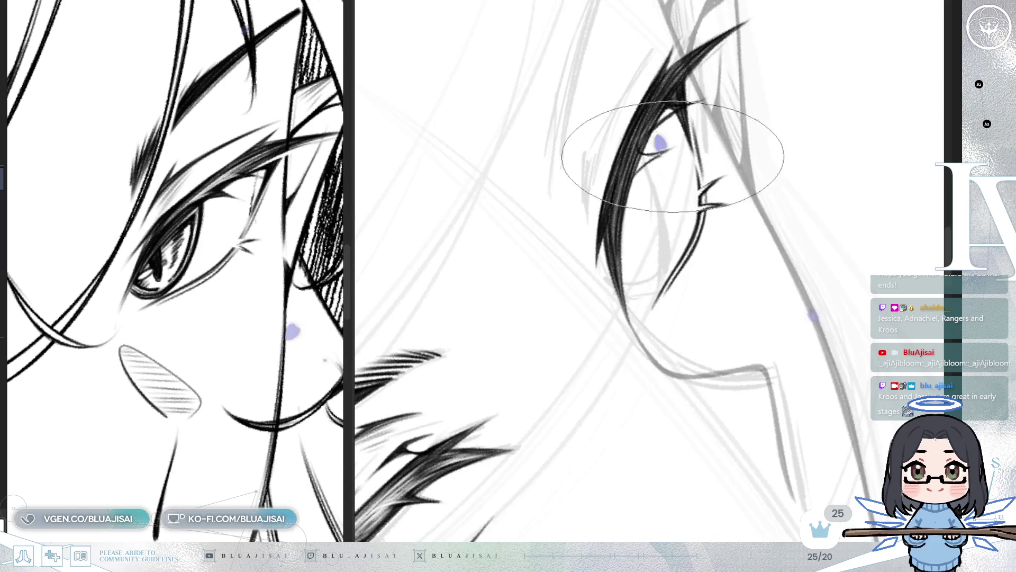
pyautogui.scroll(1, 649, 162)
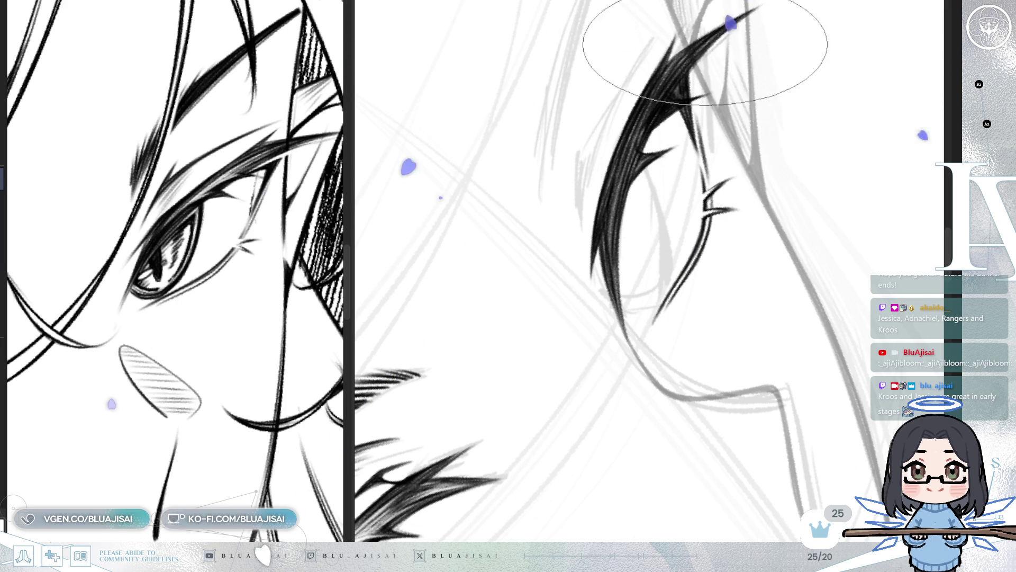
pyautogui.moveTo(601, 268)
pyautogui.mouseDown()
pyautogui.moveTo(635, 227)
pyautogui.moveTo(690, 239)
pyautogui.mouseUp()
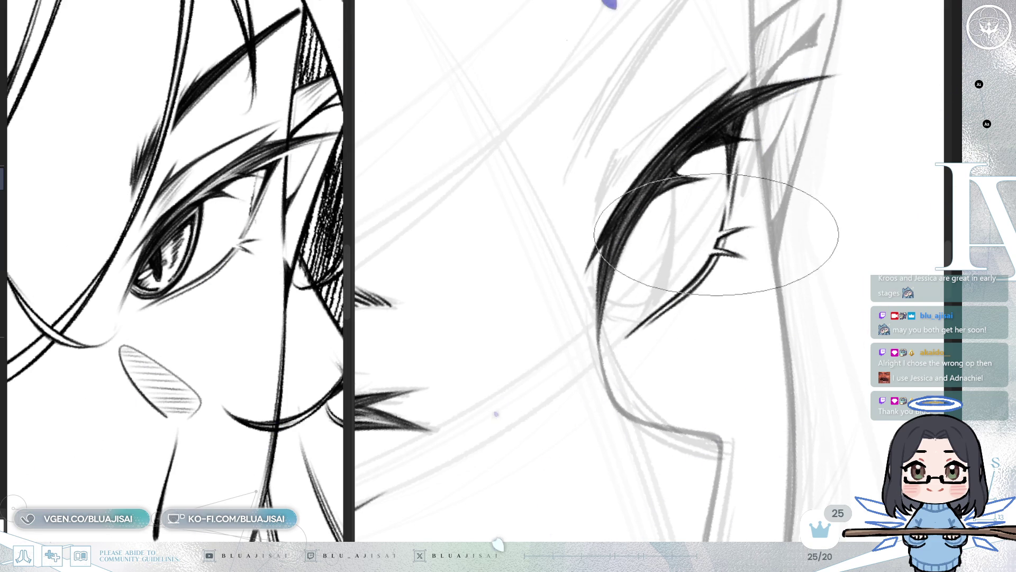
# - Rotate and zoom the view, then enlarge the brush for broad eyebrow strokes
pyautogui.press('End')
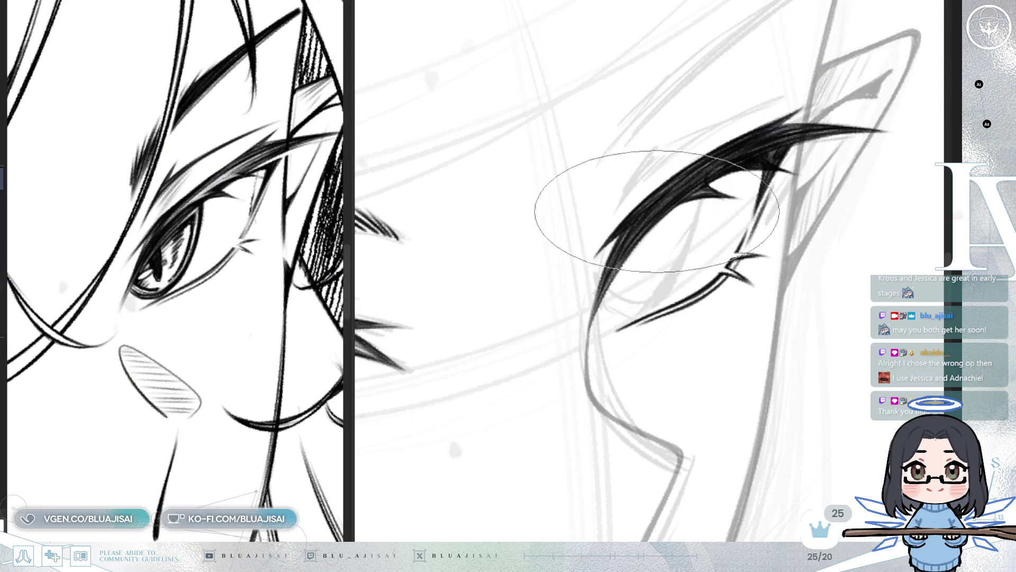
pyautogui.scroll(1, 651, 243)
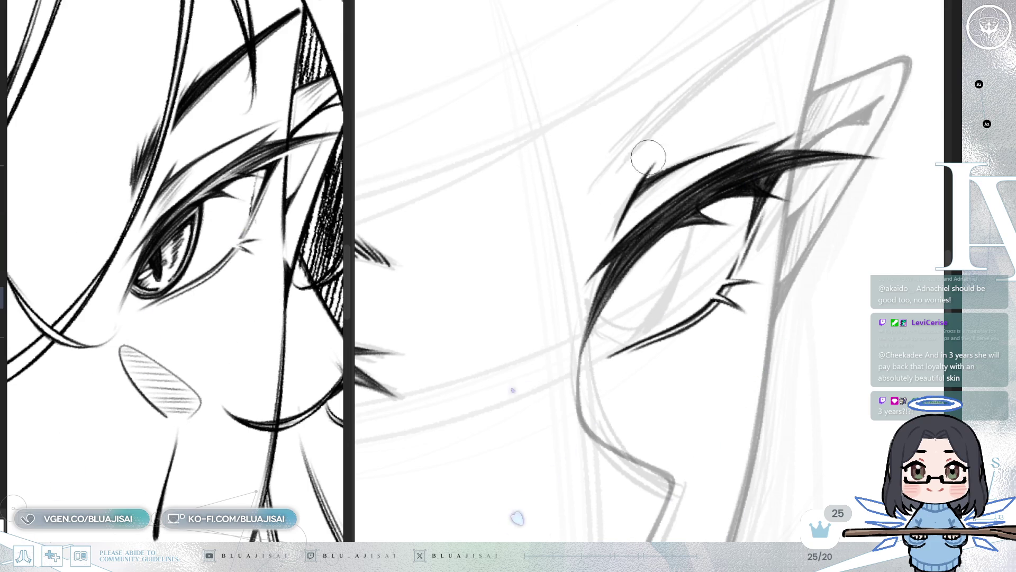
pyautogui.press(']')
pyautogui.moveTo(635, 170); pyautogui.dragTo(624, 204)
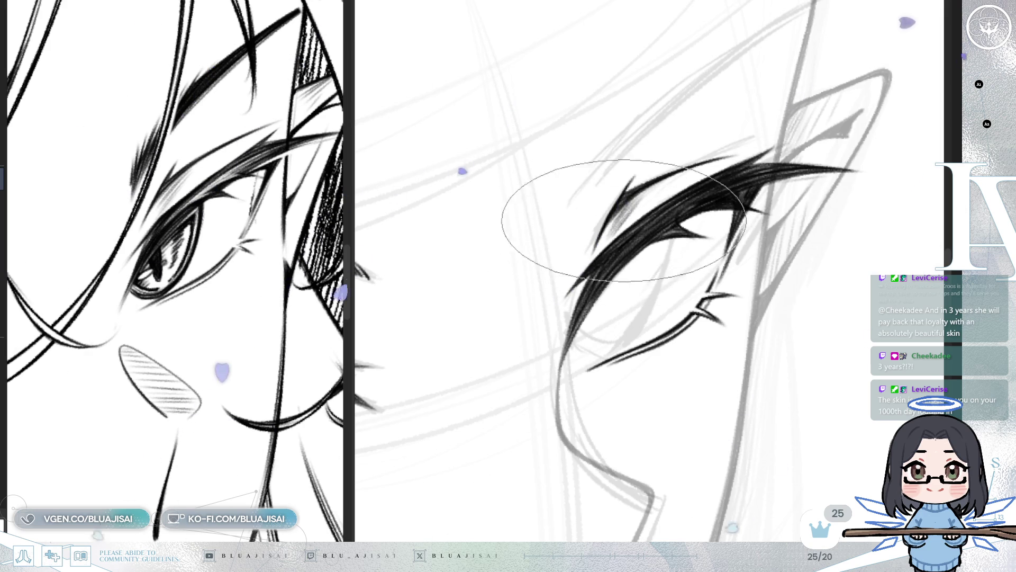
# - Zoom out to compare both eyes, then draw the first short eyebrow strokes above the lash
pyautogui.press('-')
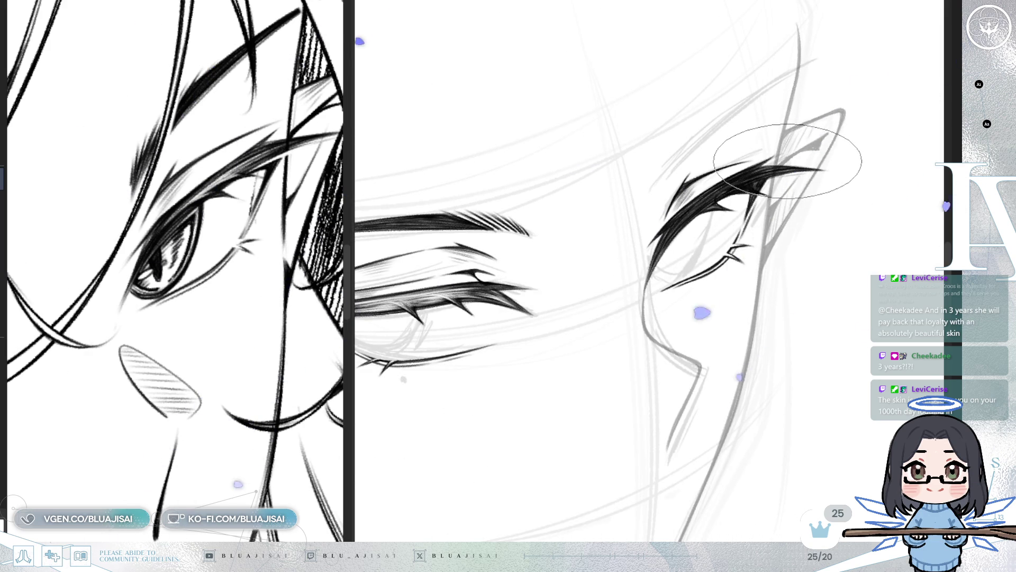
pyautogui.scroll(2, 787, 161)
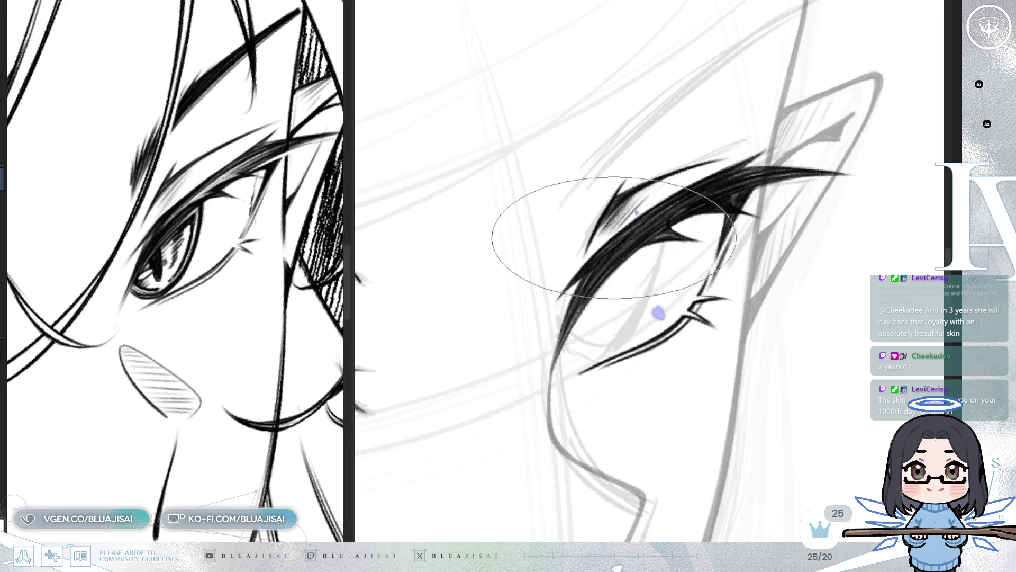
pyautogui.scroll(-3, 611, 239)
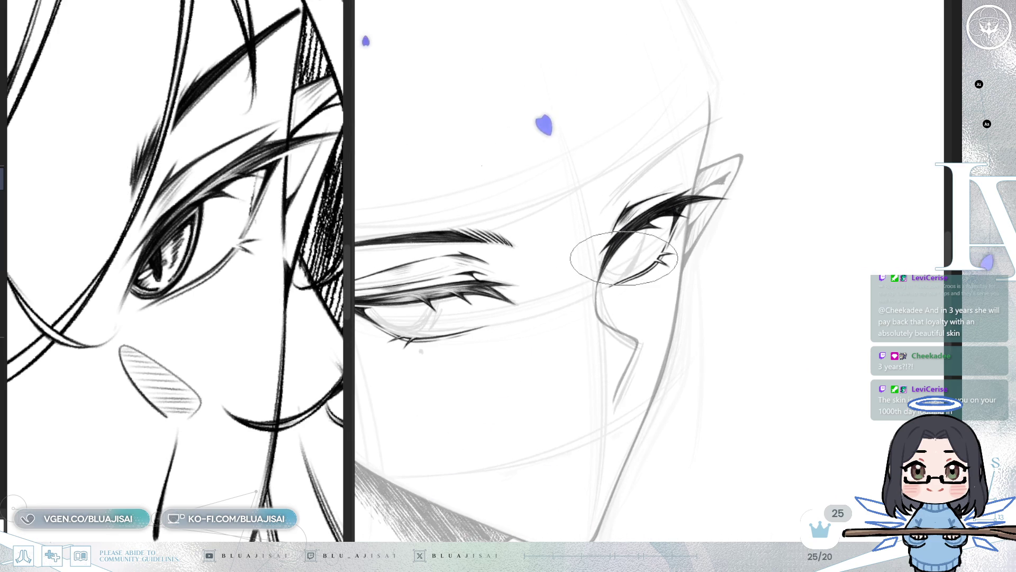
pyautogui.scroll(2, 630, 222)
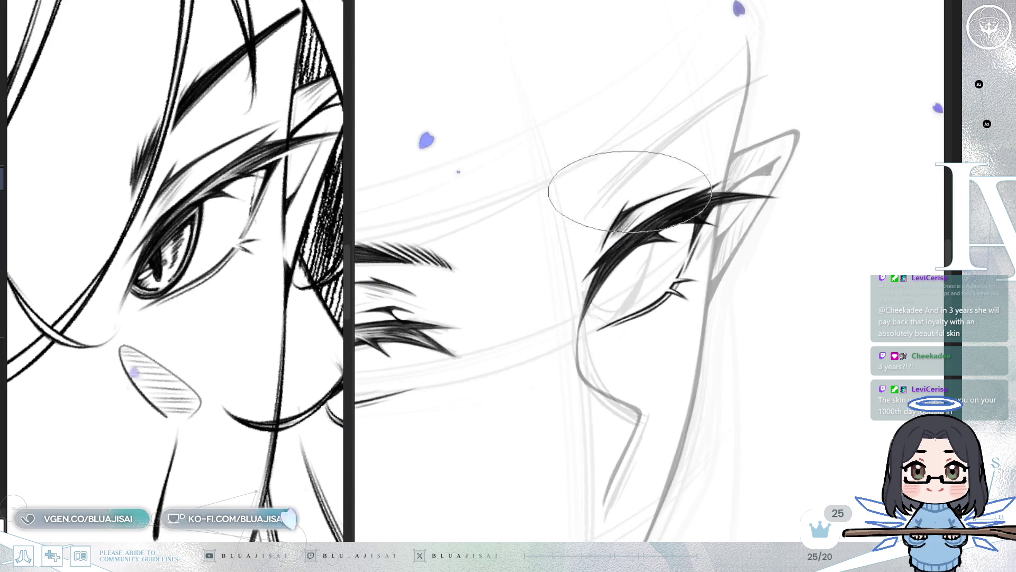
pyautogui.moveTo(614, 140); pyautogui.dragTo(567, 195)
pyautogui.moveTo(544, 279); pyautogui.dragTo(548, 254)
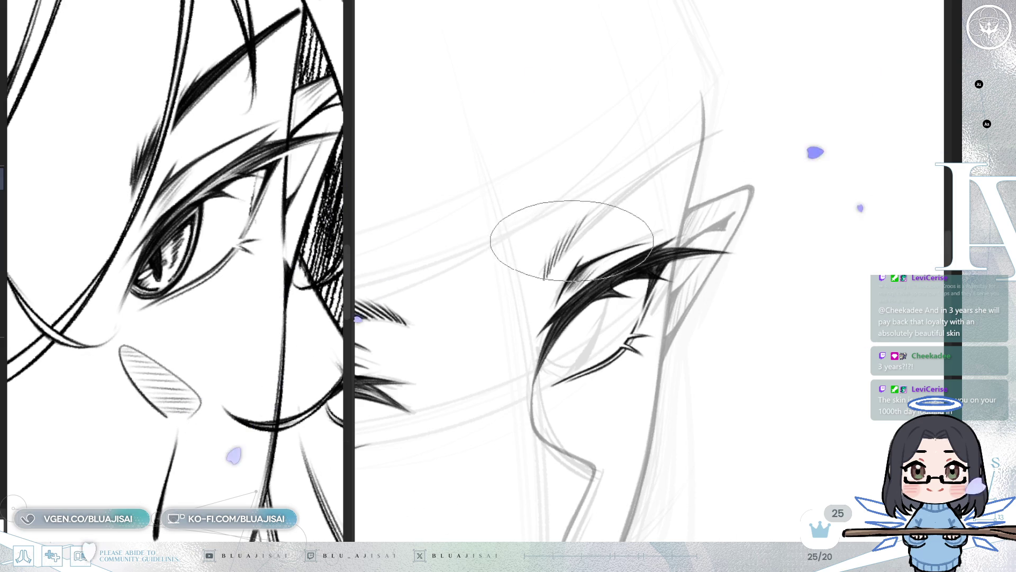
# - Rotate and zoom the view onto the eyebrow to feather its inner end
pyautogui.scroll(-2, 605, 228)
pyautogui.scroll(1, 605, 228)
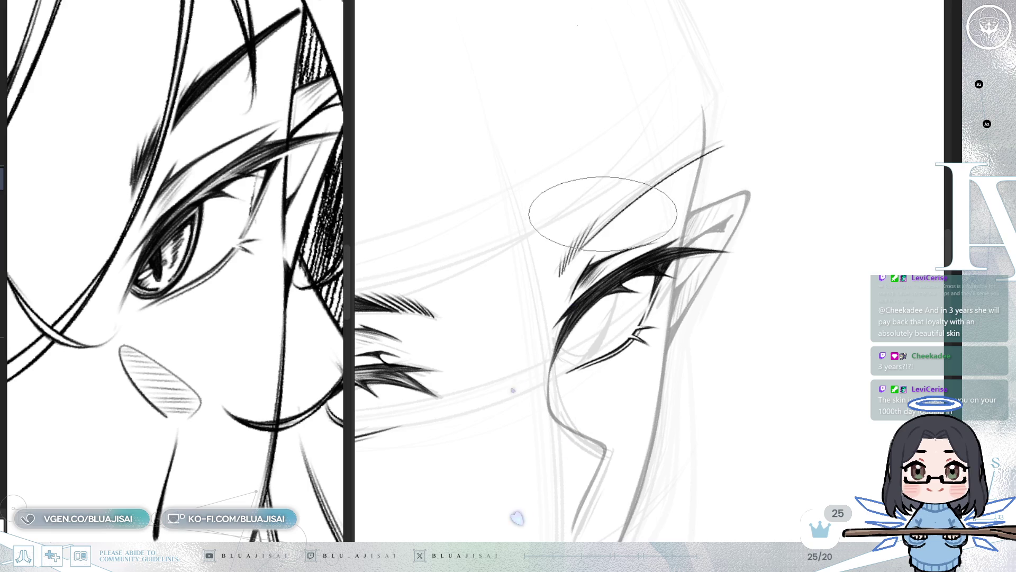
pyautogui.scroll(1, 709, 155)
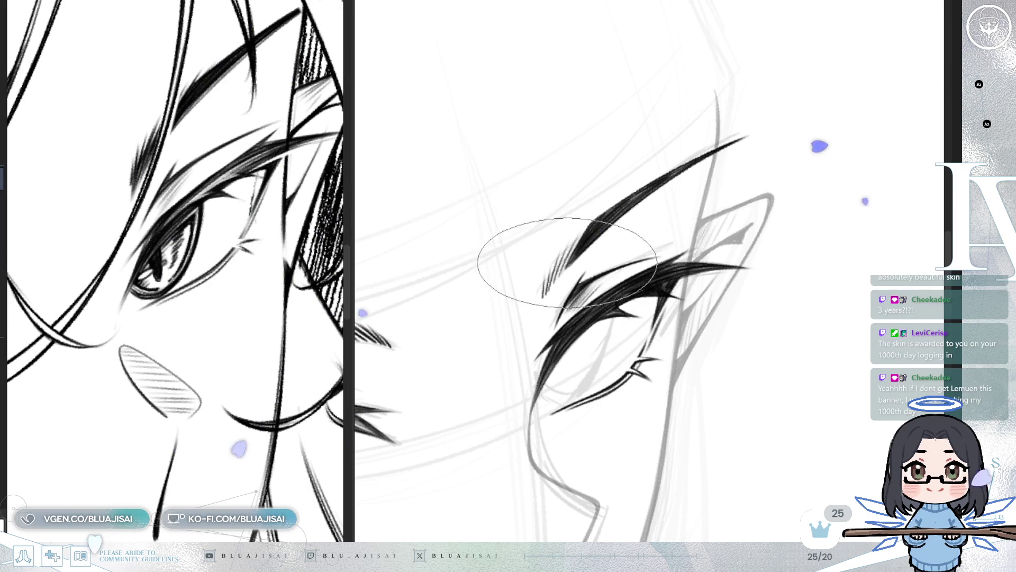
pyautogui.press('End')
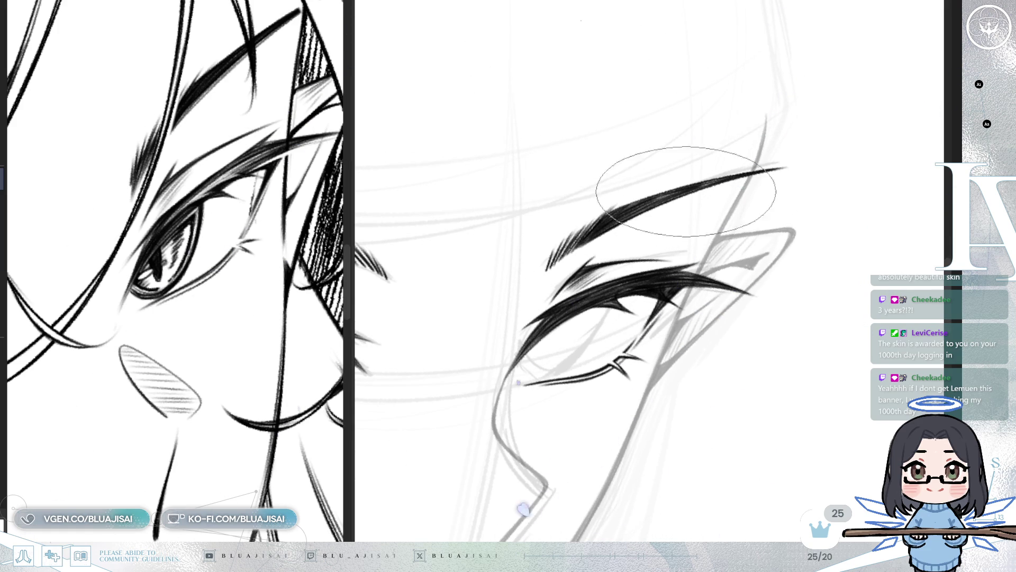
pyautogui.moveTo(584, 267)
pyautogui.mouseDown()
pyautogui.moveTo(578, 261)
pyautogui.moveTo(593, 271)
pyautogui.mouseUp()
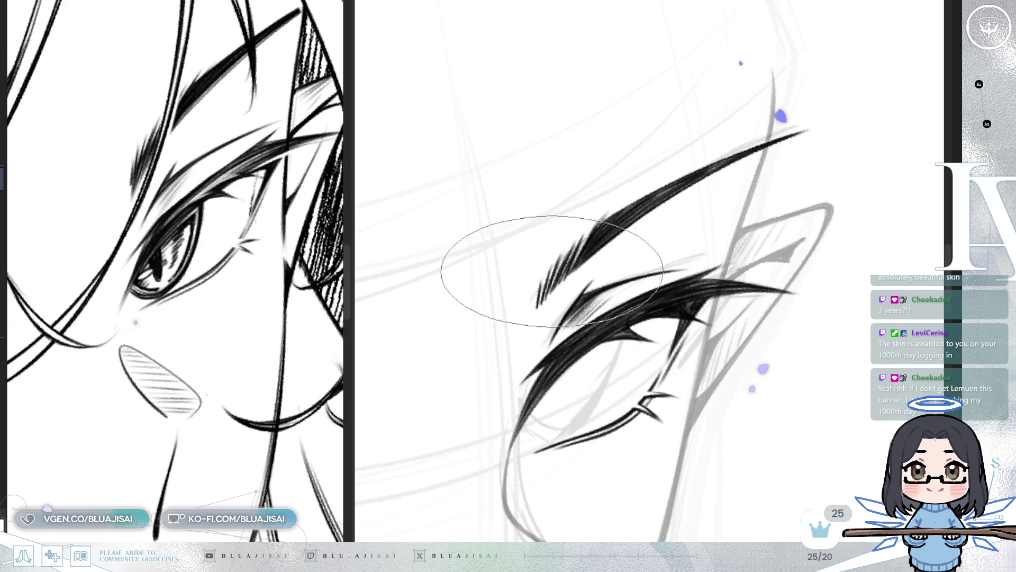
pyautogui.scroll(-2, 632, 227)
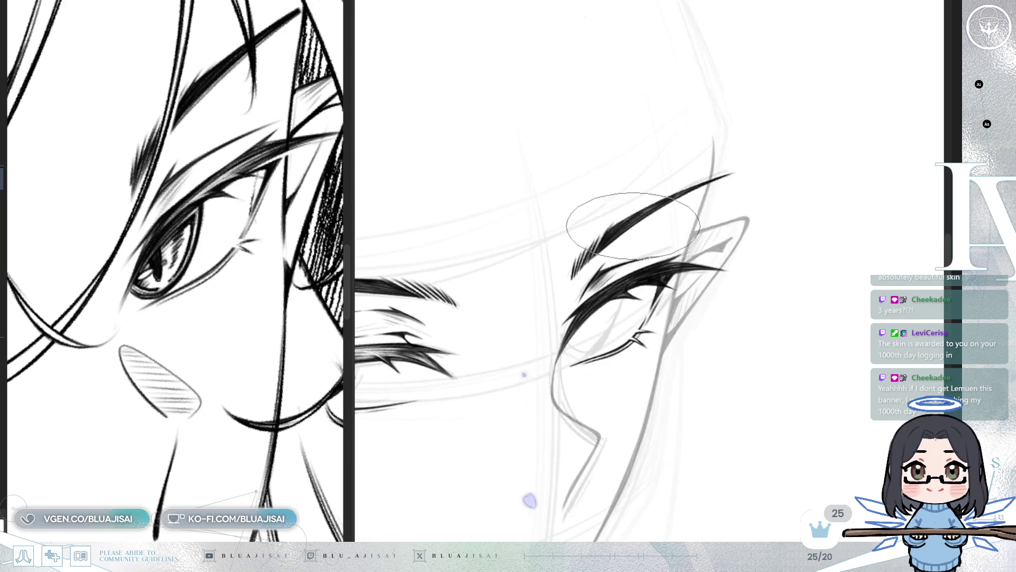
pyautogui.moveTo(630, 267)
pyautogui.mouseDown()
pyautogui.moveTo(632, 237)
pyautogui.moveTo(750, 170)
pyautogui.mouseUp()
pyautogui.press('h')
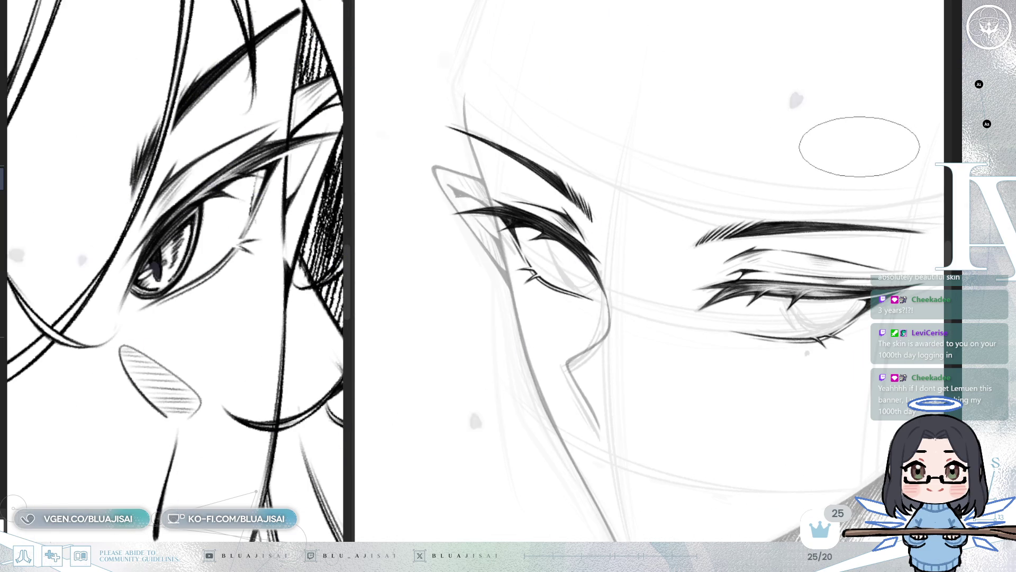
pyautogui.press('h')
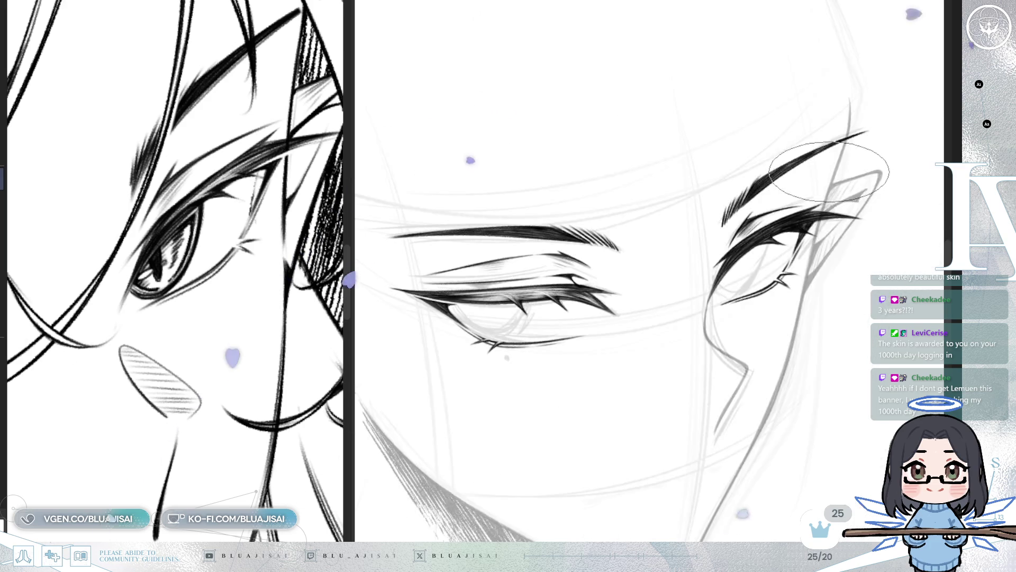
pyautogui.moveTo(767, 318)
pyautogui.mouseDown()
pyautogui.moveTo(741, 275)
pyautogui.moveTo(740, 301)
pyautogui.moveTo(701, 201)
pyautogui.moveTo(579, 329)
pyautogui.mouseUp()
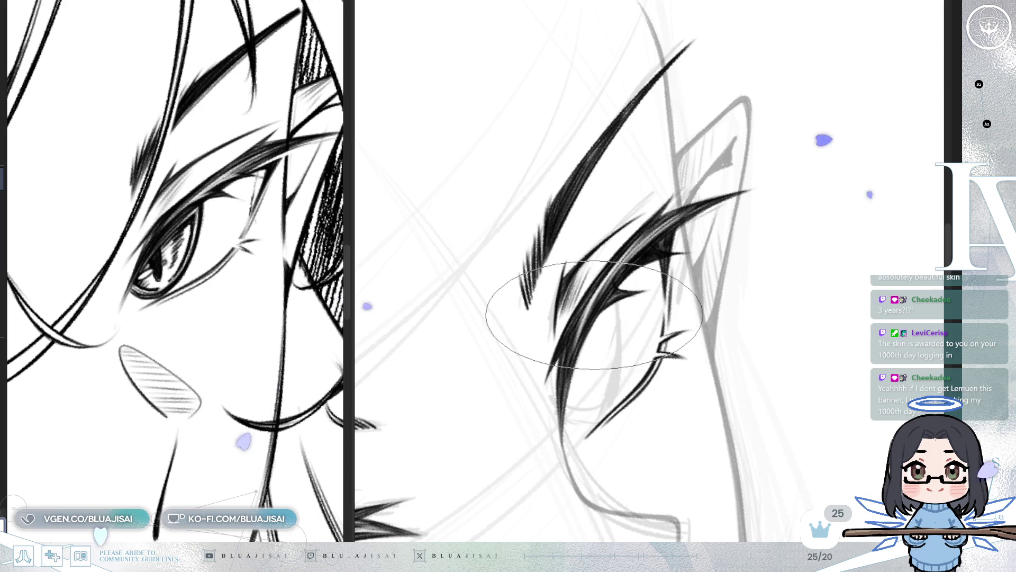
# - Rotate and pan the view across the face so the eyes sit level
pyautogui.press('Delete')
pyautogui.press('End')
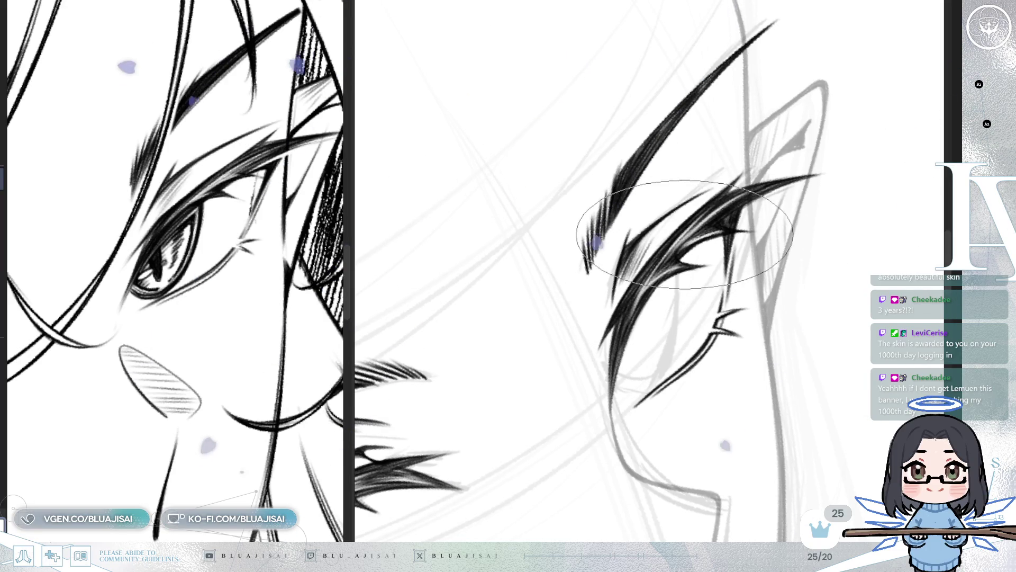
pyautogui.scroll(-1, 725, 256)
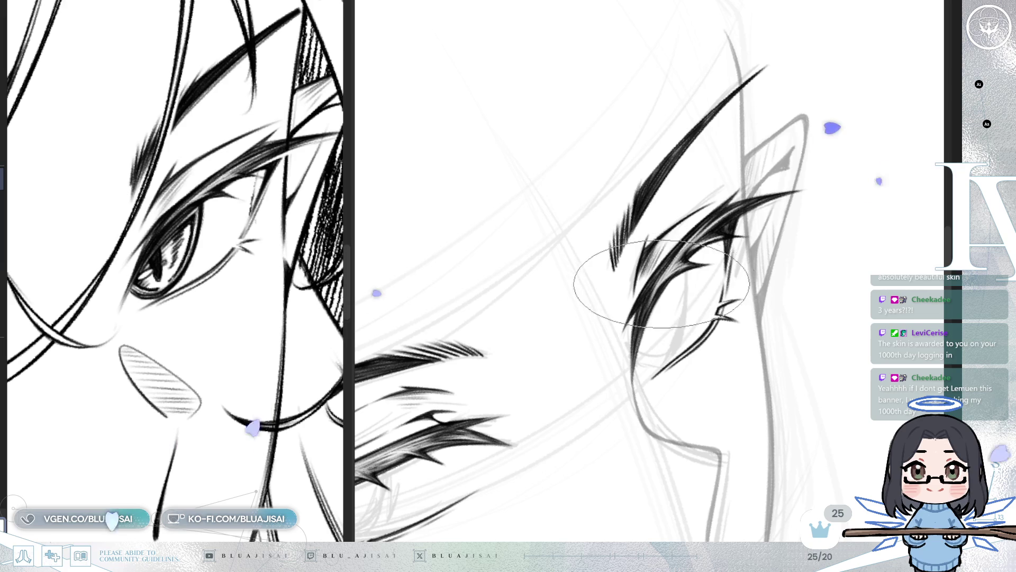
pyautogui.scroll(-1, 786, 220)
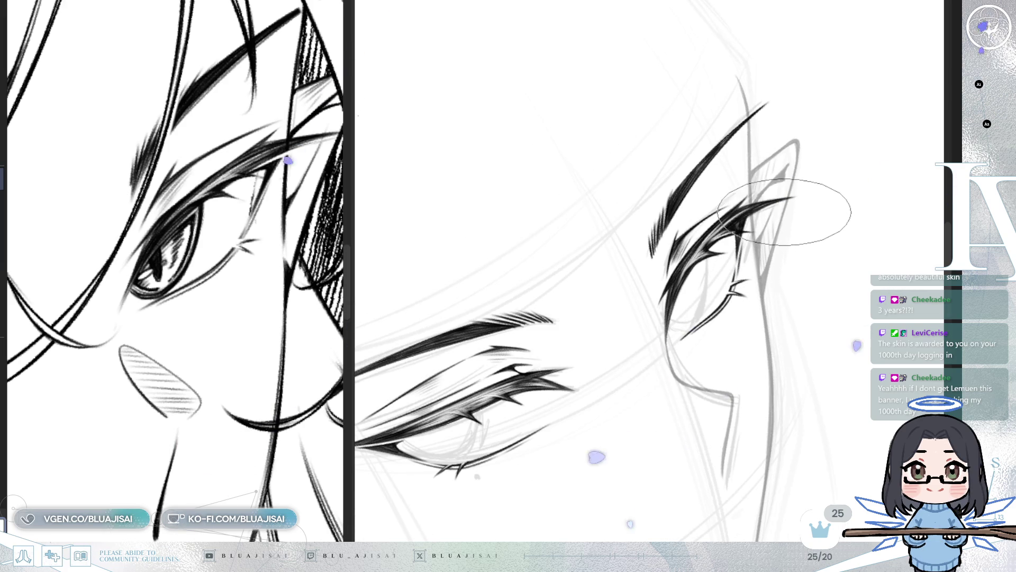
pyautogui.press('6')
pyautogui.press('6')
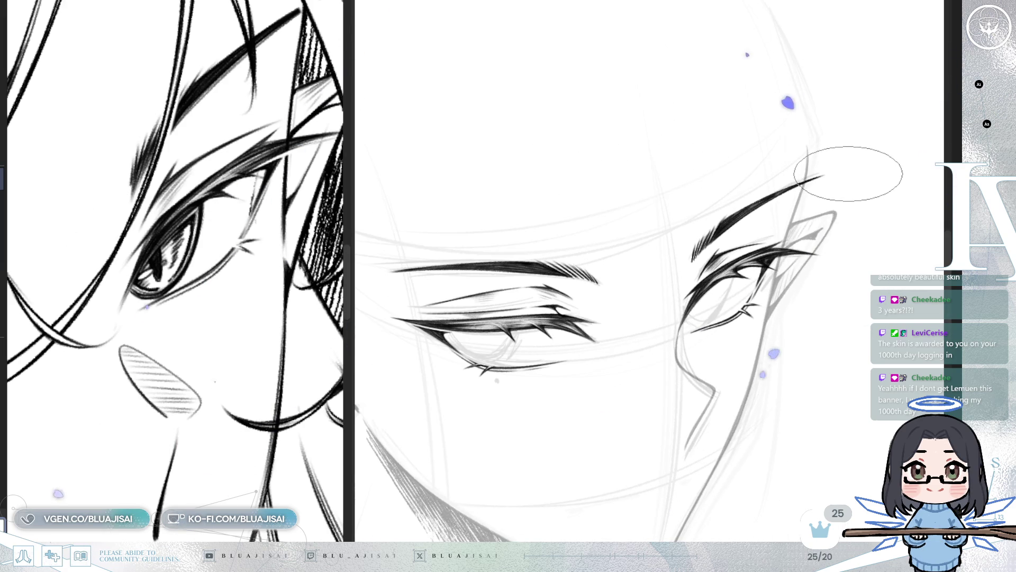
pyautogui.moveTo(830, 210); pyautogui.dragTo(764, 250)
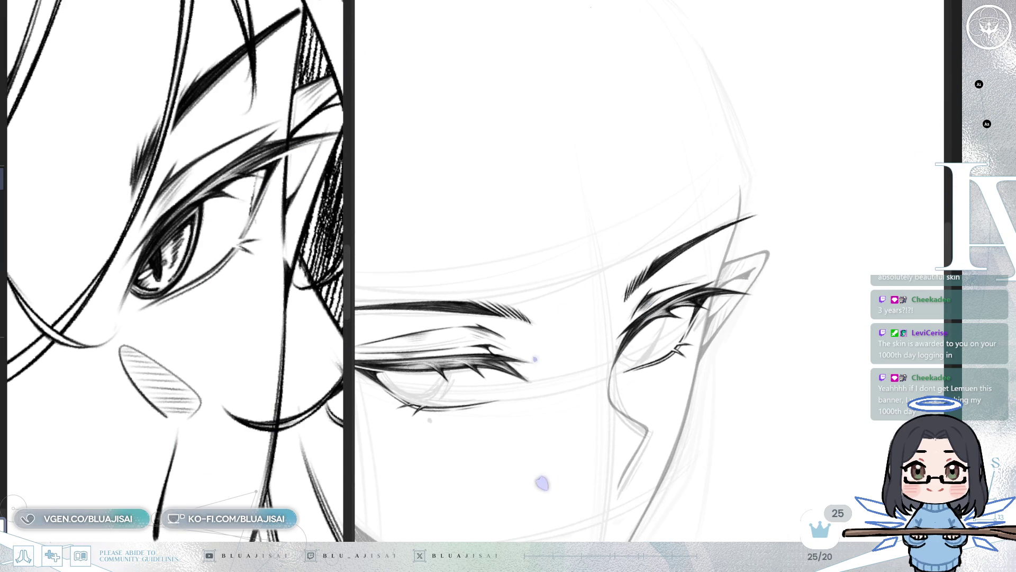
pyautogui.press('4')
pyautogui.press('4')
pyautogui.press('4')
# - Tilt the canvas to ink the second eye's spiky lid and lashes, then zoom out to both eyes
pyautogui.scroll(1, 643, 299)
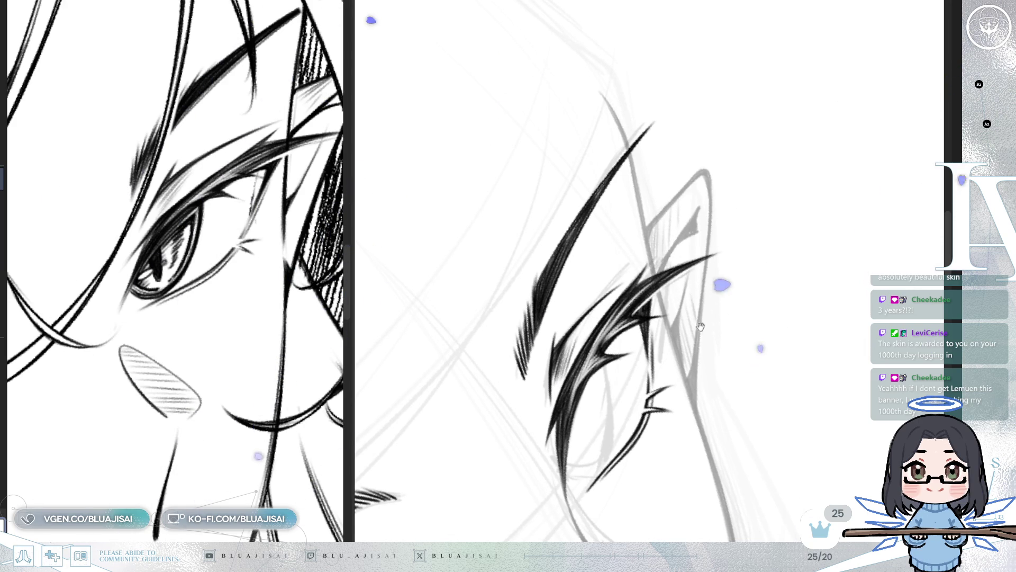
pyautogui.moveTo(676, 289); pyautogui.dragTo(684, 273)
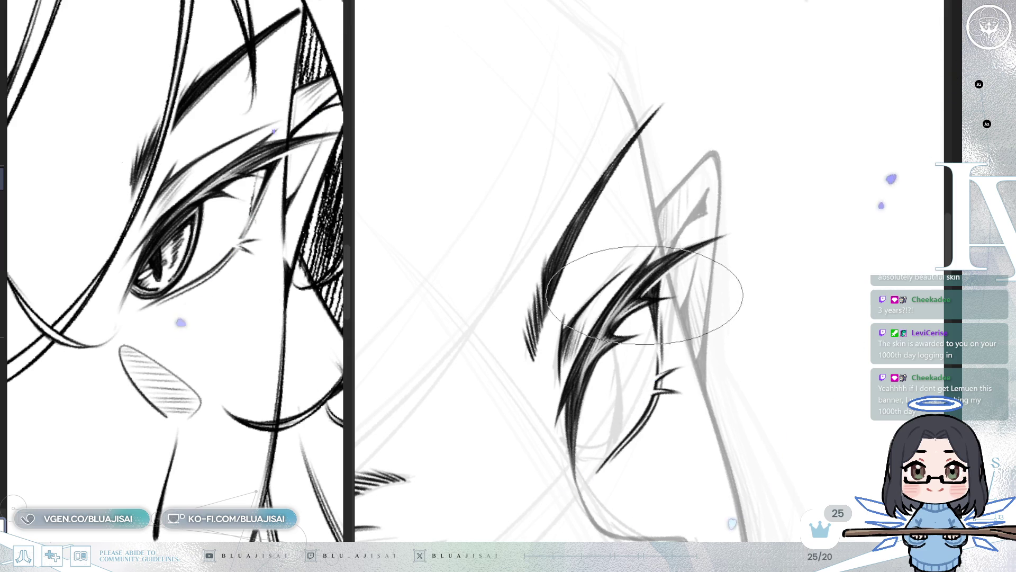
pyautogui.press('-')
pyautogui.press('-')
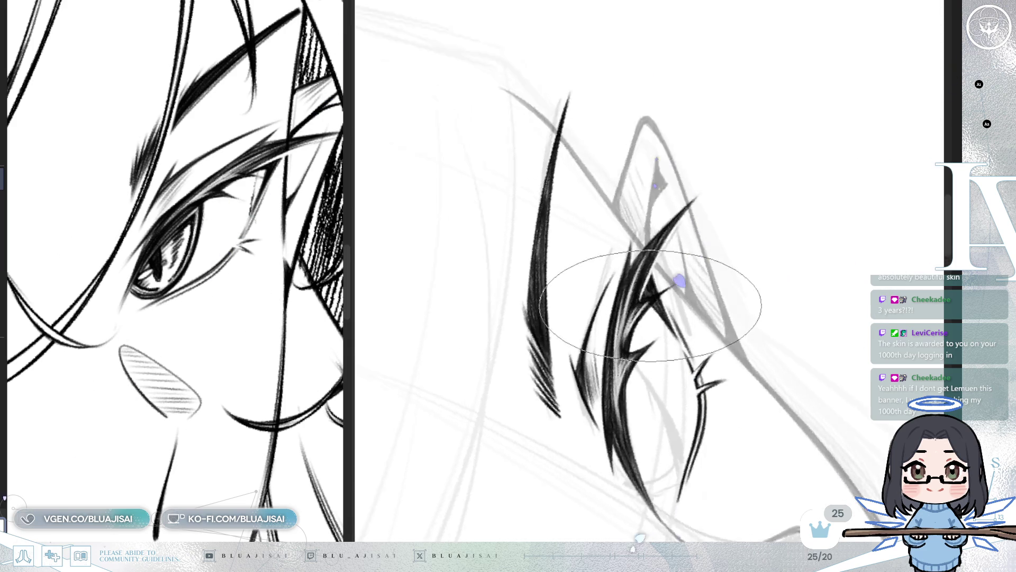
pyautogui.scroll(2, 643, 286)
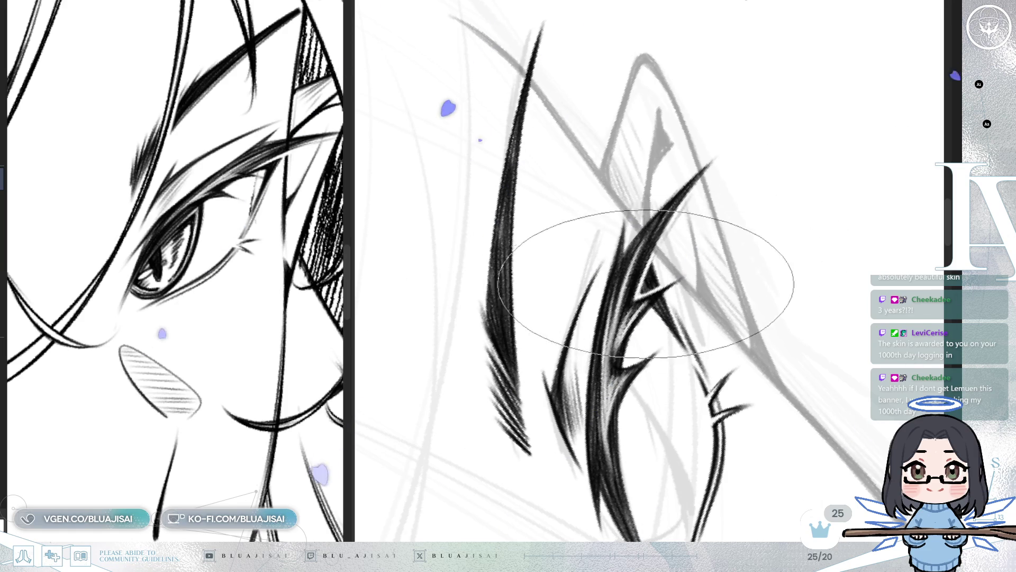
pyautogui.press('End')
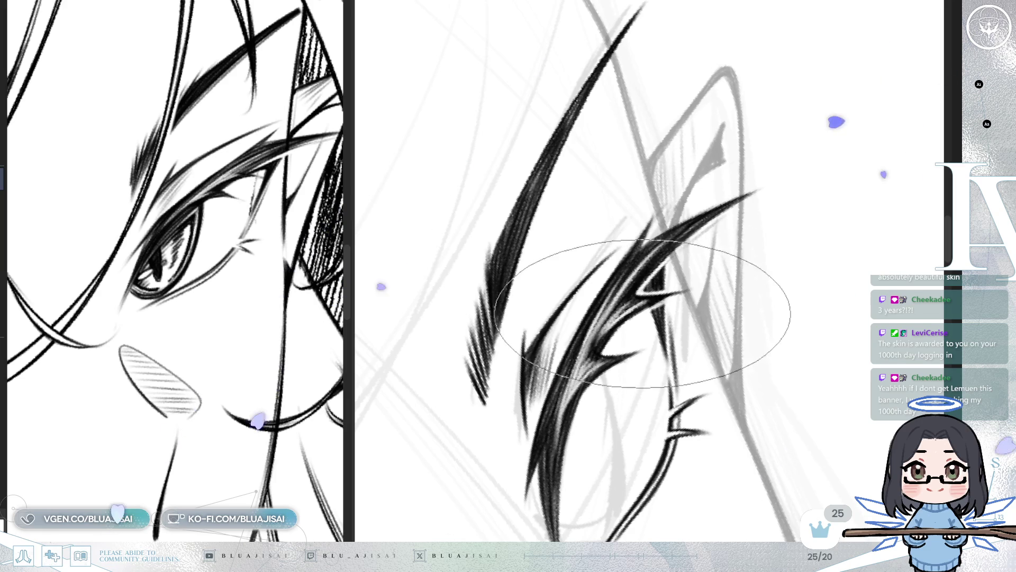
pyautogui.press('End')
pyautogui.press('End')
pyautogui.press('End')
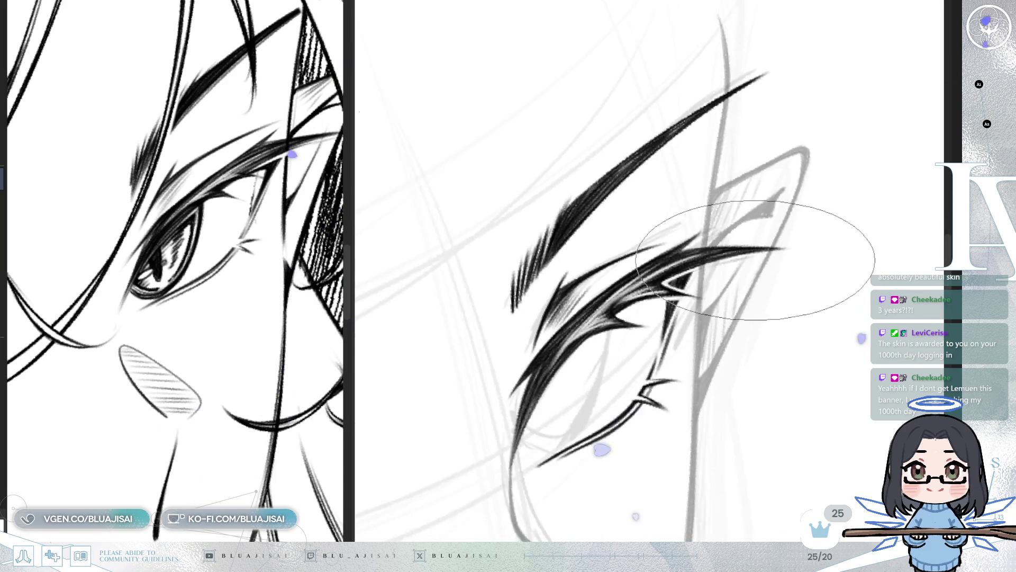
pyautogui.press('End')
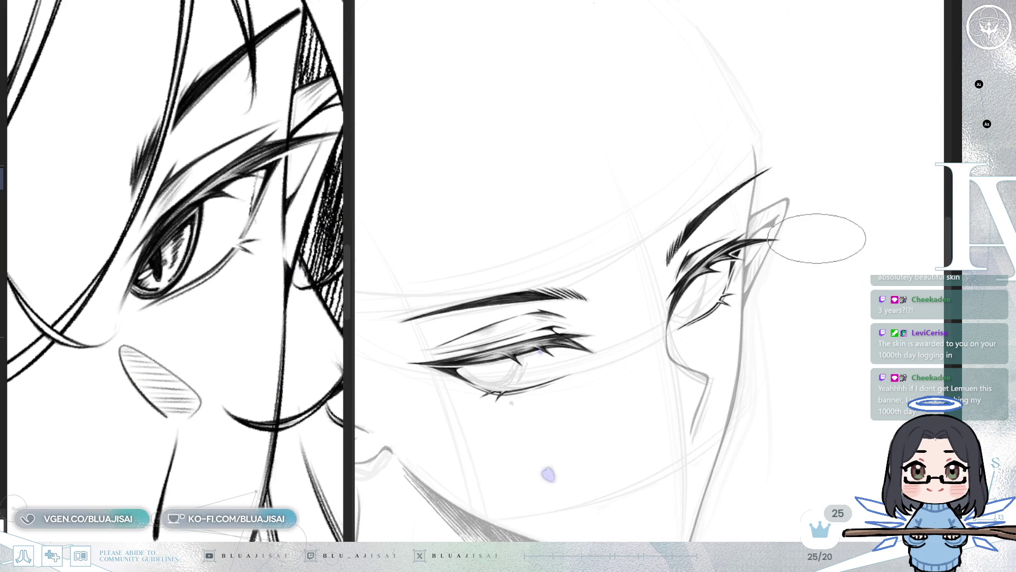
pyautogui.scroll(-1, 787, 286)
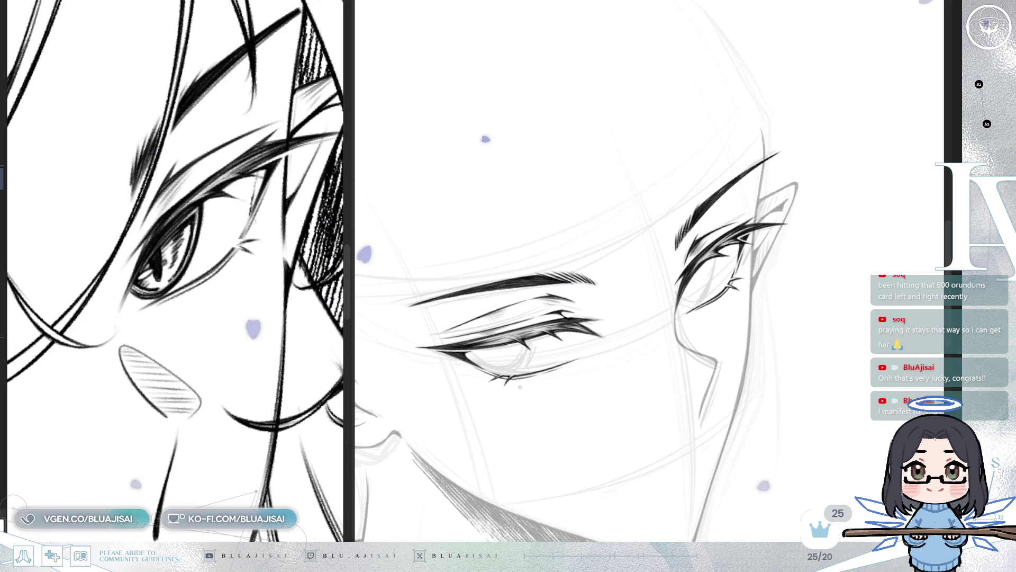
pyautogui.scroll(2, 692, 290)
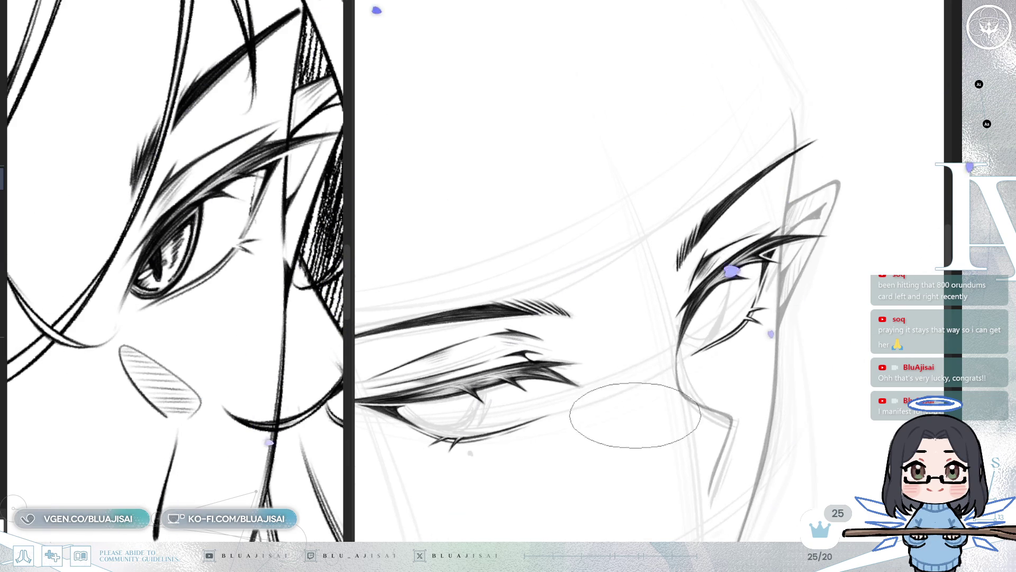
pyautogui.scroll(1, 635, 414)
pyautogui.scroll(1, 613, 454)
pyautogui.press('-')
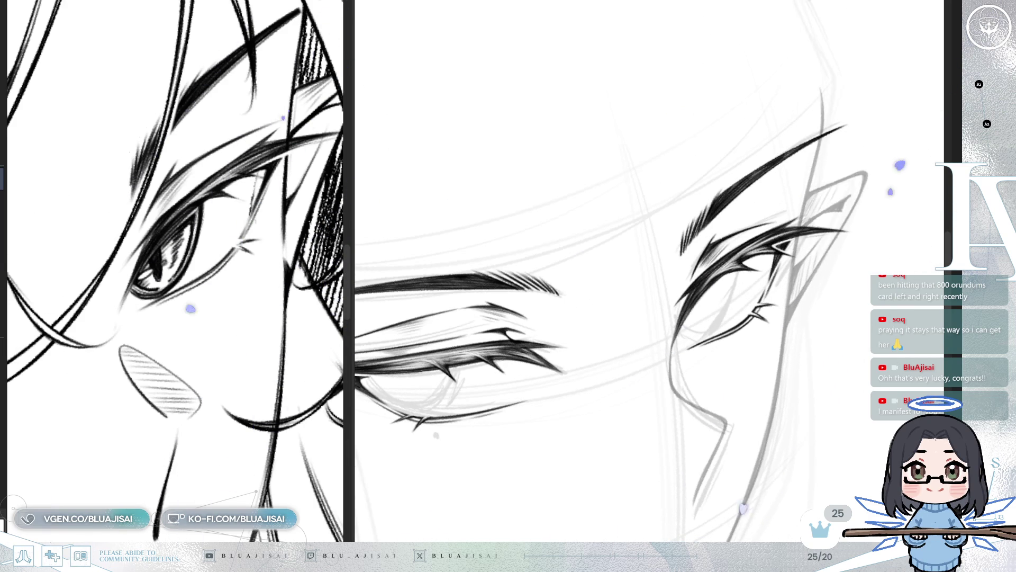
pyautogui.press('-')
pyautogui.scroll(2, 661, 317)
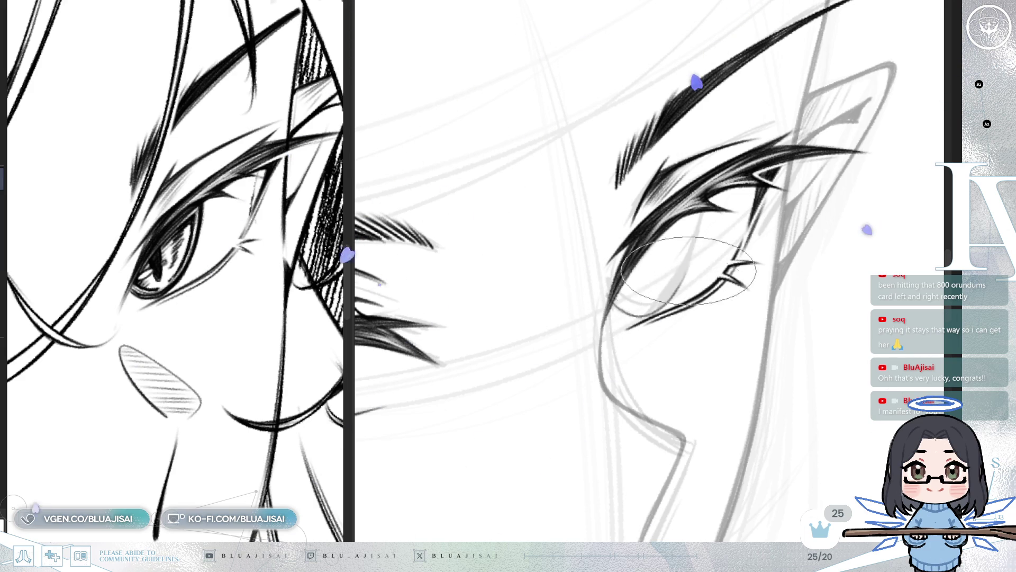
pyautogui.moveTo(698, 220)
pyautogui.mouseDown()
pyautogui.moveTo(635, 92)
pyautogui.moveTo(614, 222)
pyautogui.moveTo(659, 196)
pyautogui.mouseUp()
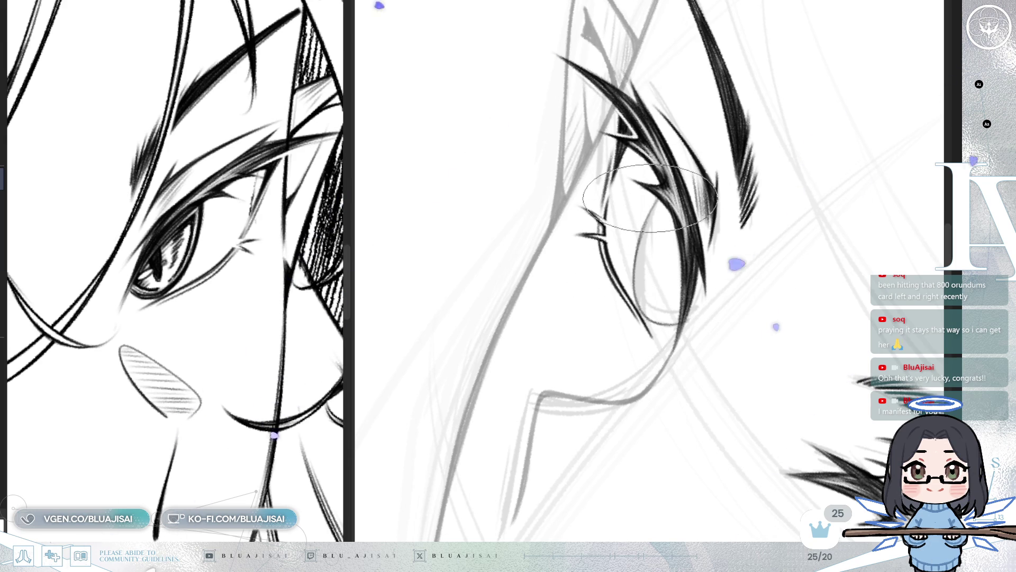
# - Ink the curved lower edge of the second eye with a larger brush, then mirror the view
pyautogui.moveTo(661, 140); pyautogui.dragTo(698, 146)
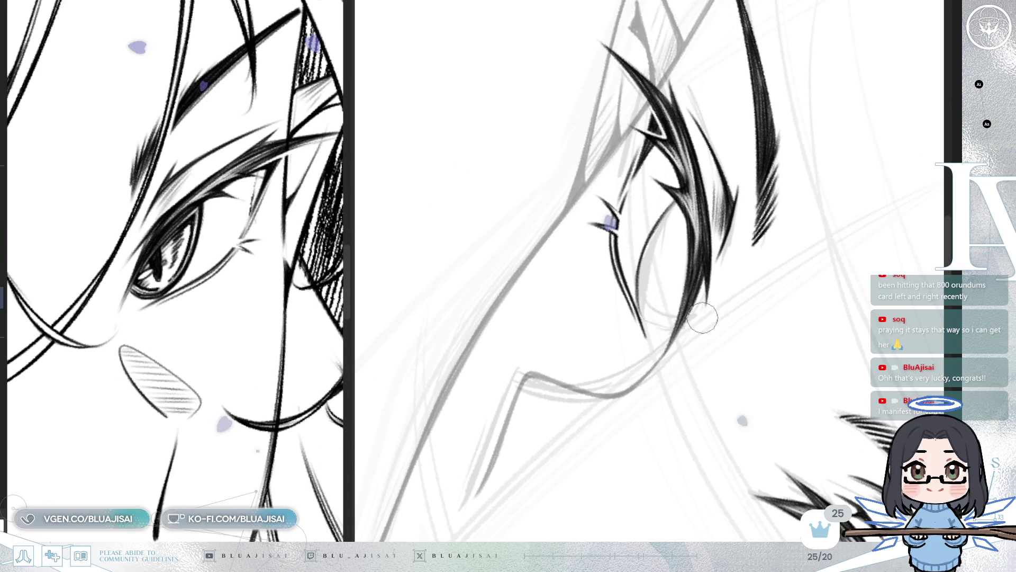
pyautogui.press('e')
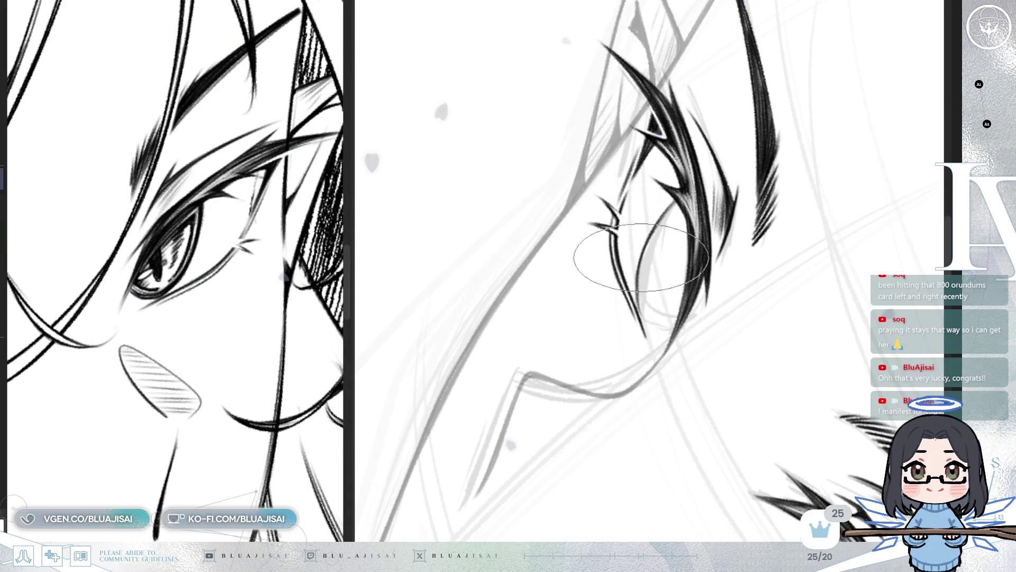
pyautogui.moveTo(671, 335); pyautogui.dragTo(655, 227)
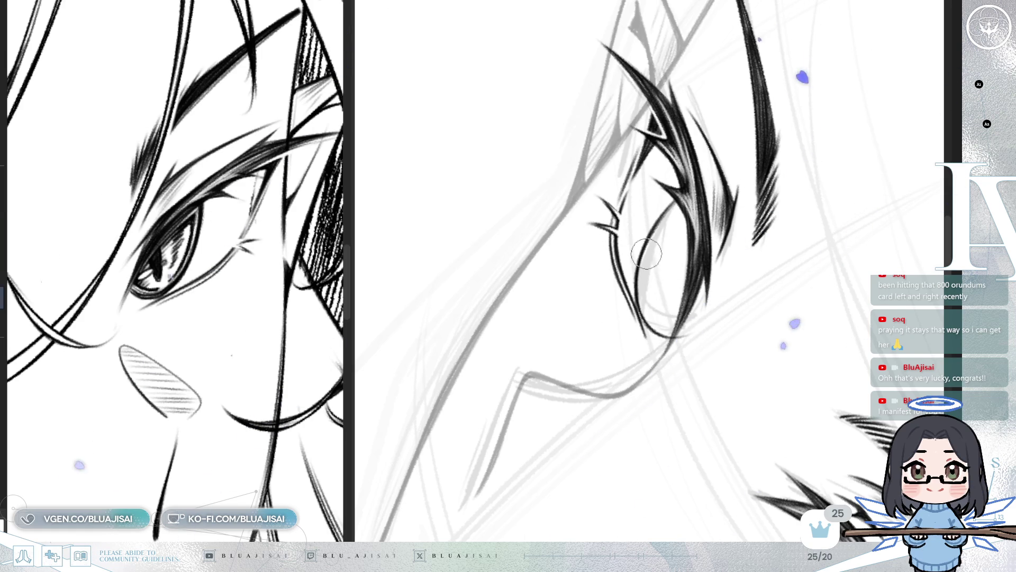
pyautogui.press('-')
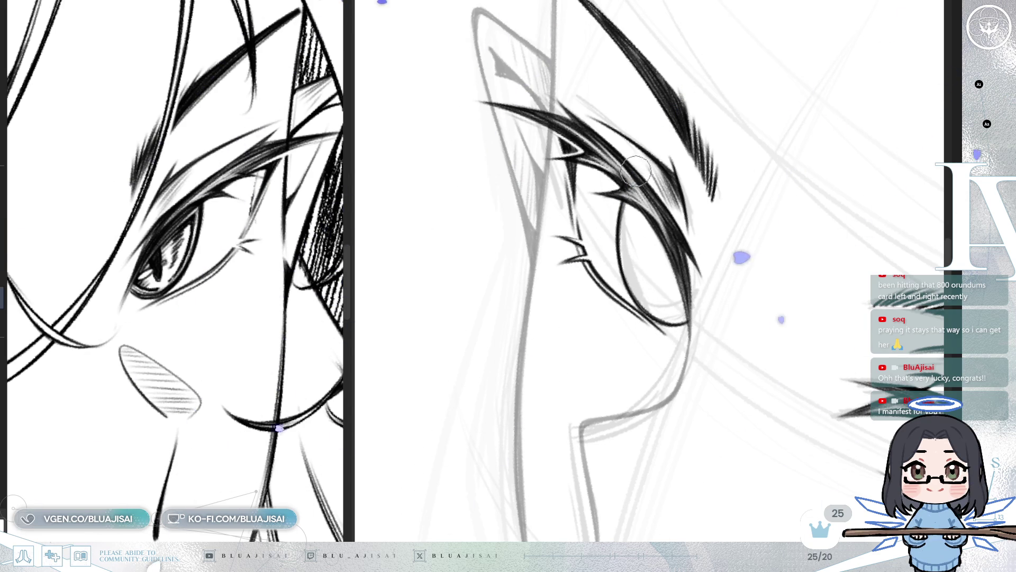
pyautogui.press('h')
pyautogui.moveTo(799, 195); pyautogui.dragTo(811, 199)
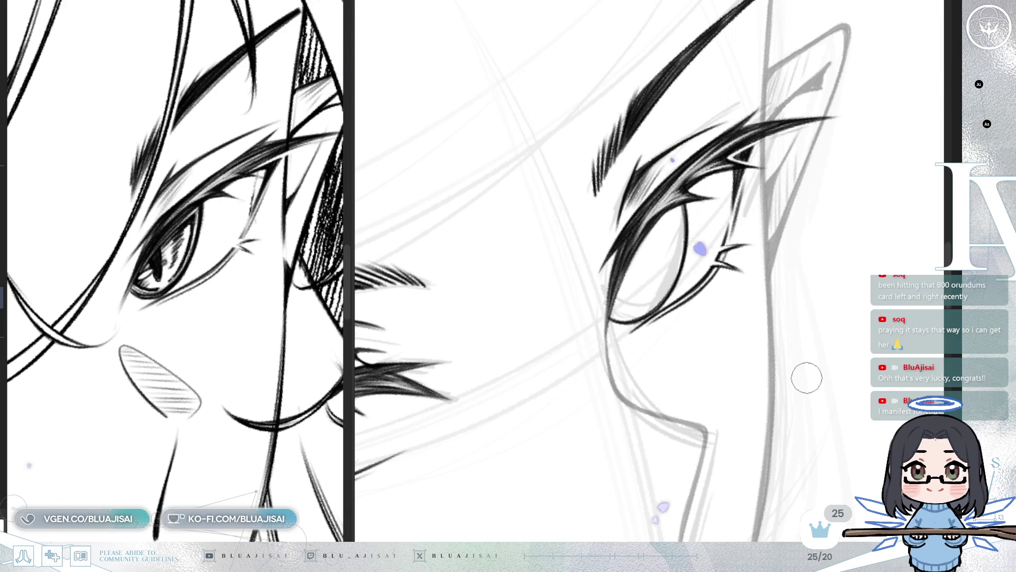
# - Transform the eye, pulling its right side in and top-left corner outward, and apply it
pyautogui.hotkey('ctrl', 't')
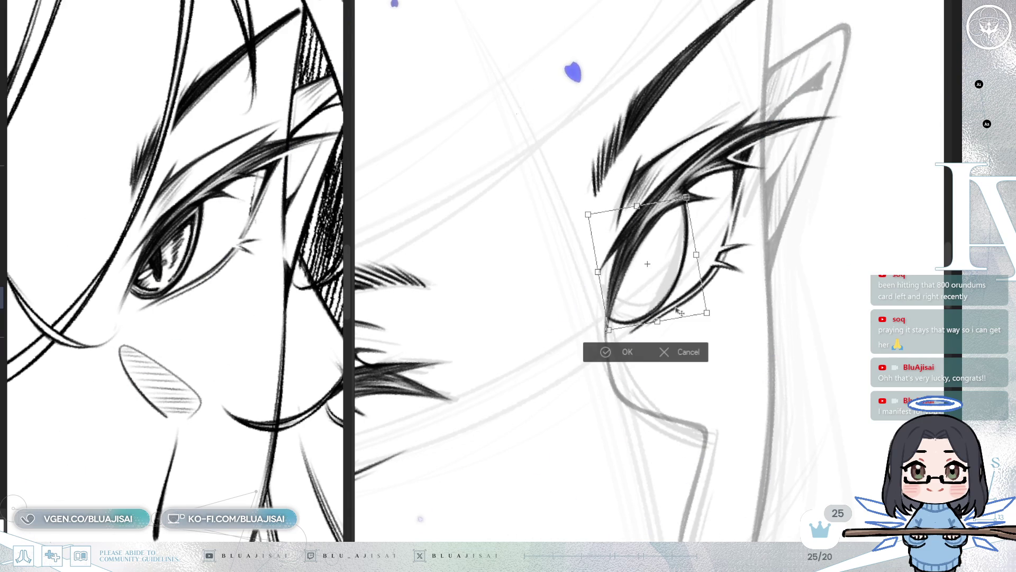
pyautogui.press('h')
pyautogui.hotkey('ctrl', '@')
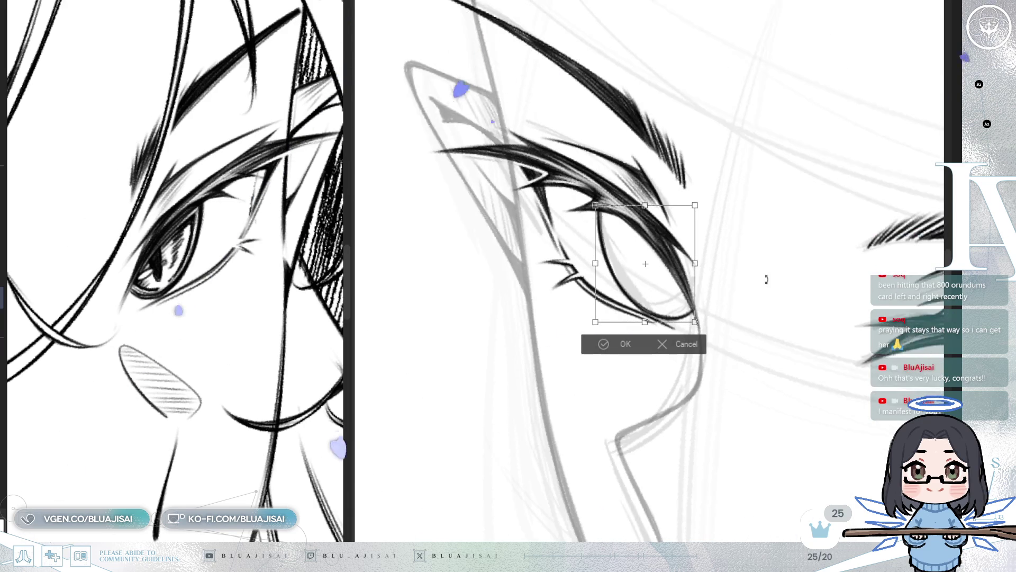
pyautogui.moveTo(696, 260); pyautogui.dragTo(687, 261)
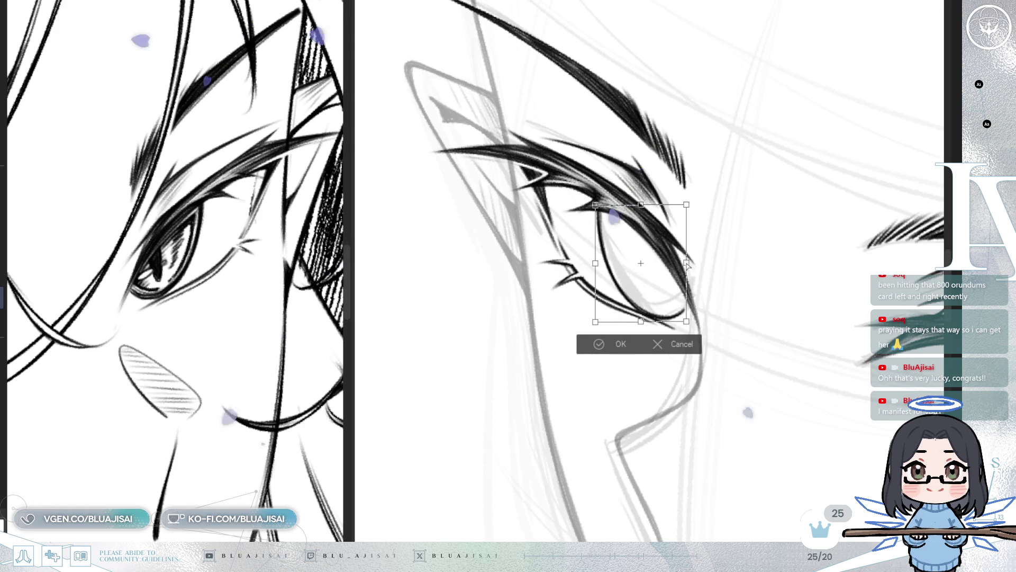
pyautogui.moveTo(596, 204); pyautogui.dragTo(591, 201)
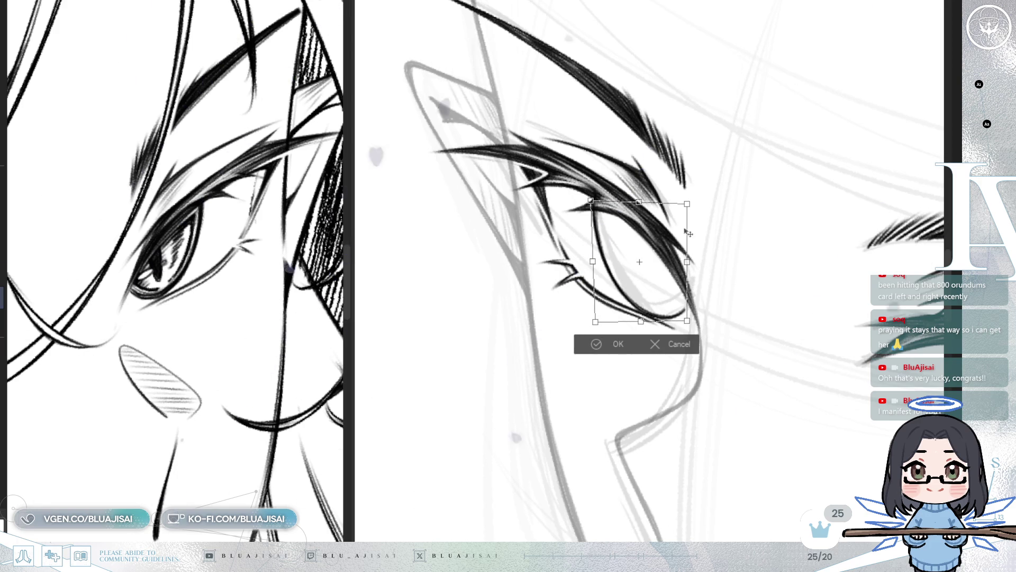
pyautogui.moveTo(689, 261); pyautogui.dragTo(690, 259)
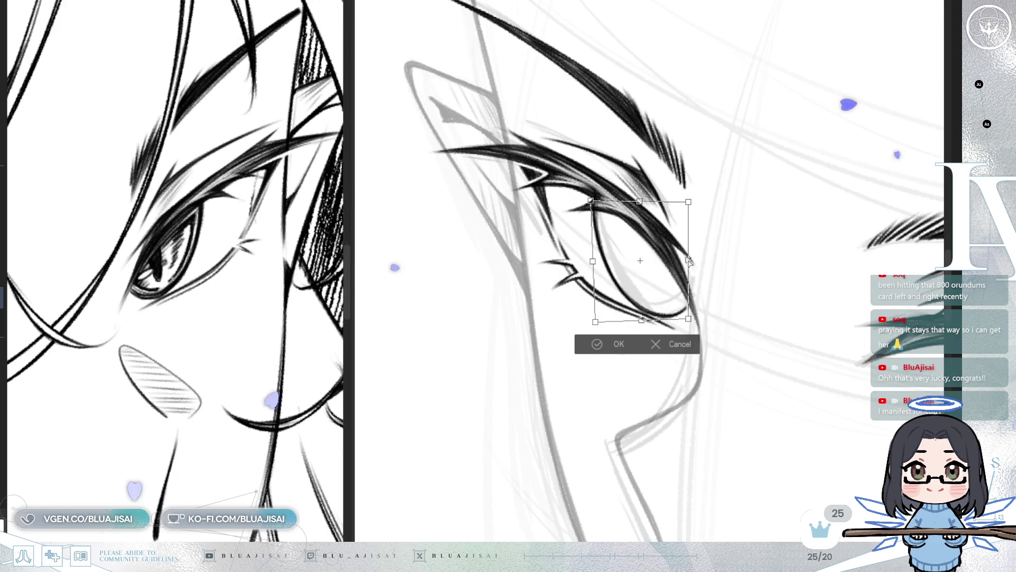
pyautogui.click(597, 344)
pyautogui.press('e')
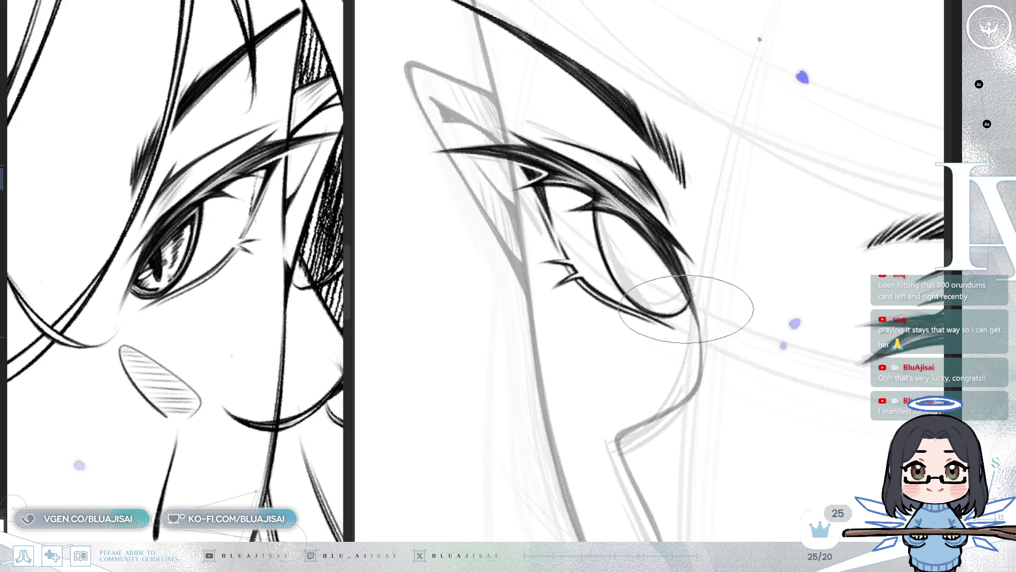
# - Transform the eye again to adjust its size and lower edge, and confirm
pyautogui.press('h')
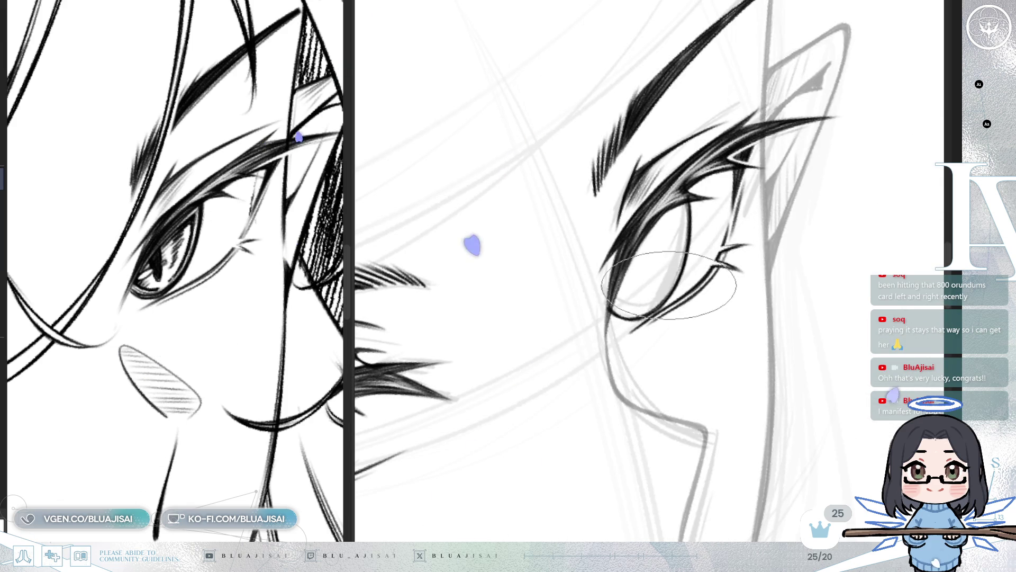
pyautogui.hotkey('ctrl', 't')
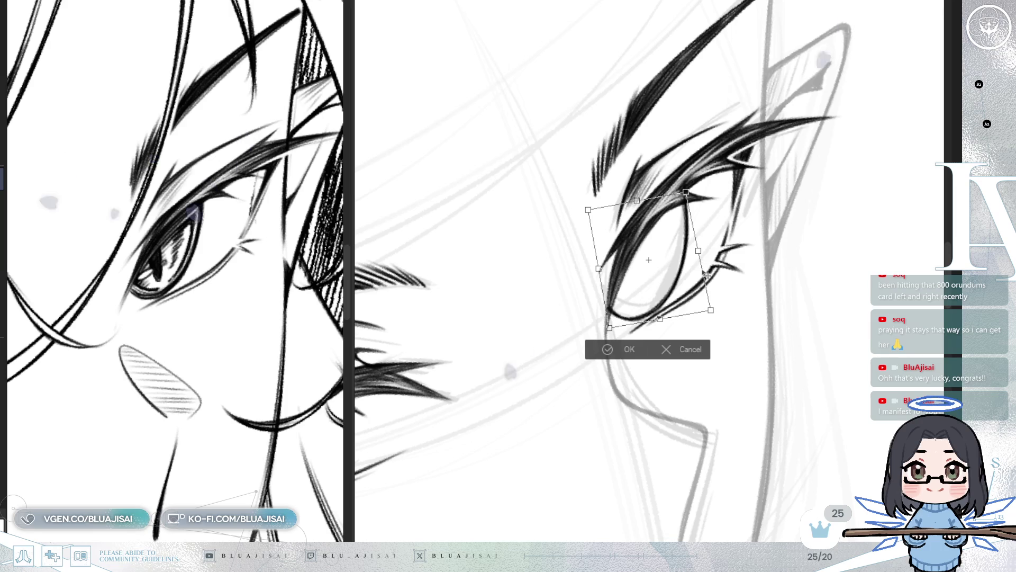
pyautogui.moveTo(705, 316); pyautogui.dragTo(706, 316)
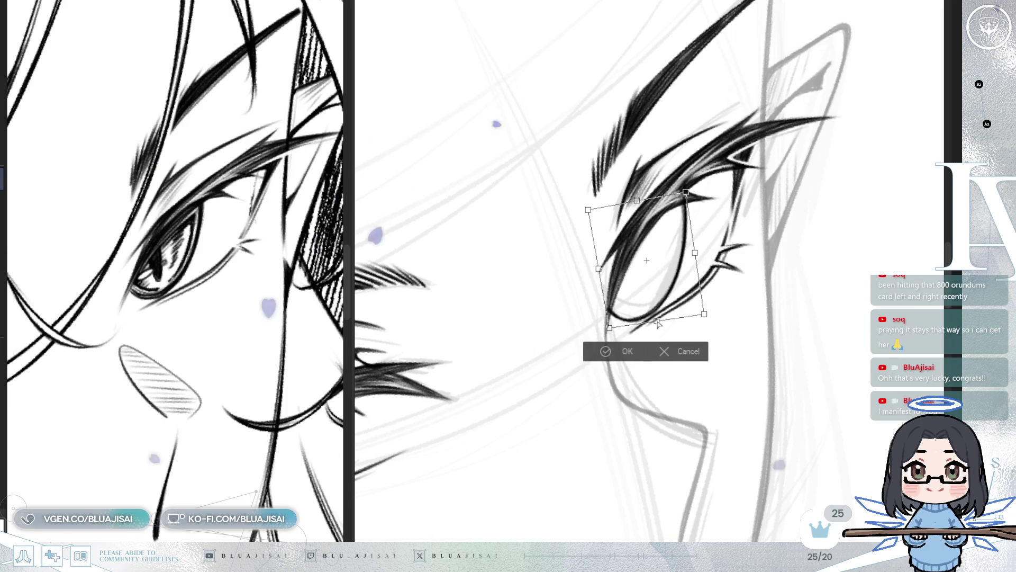
pyautogui.moveTo(609, 328); pyautogui.dragTo(612, 326)
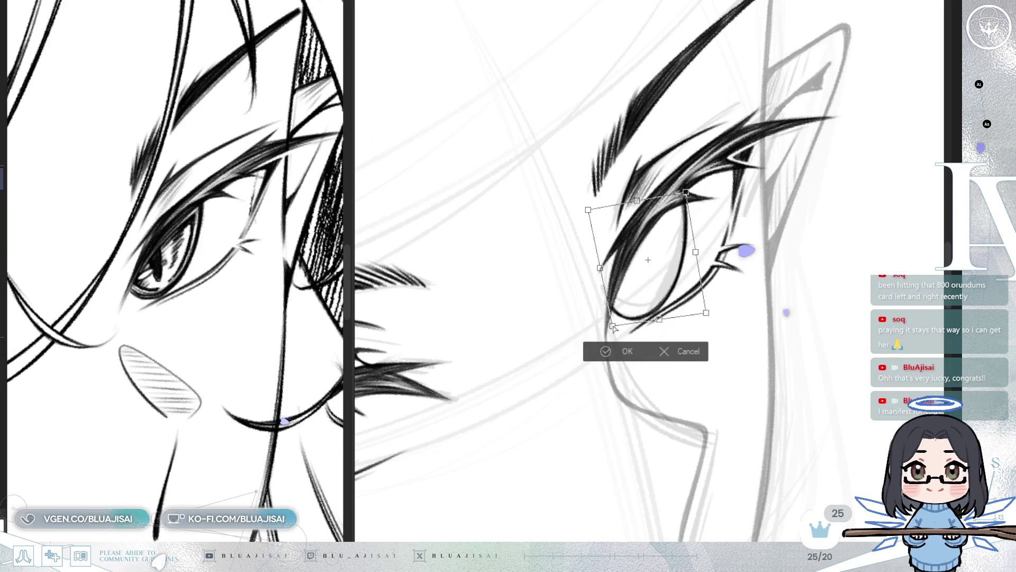
pyautogui.moveTo(701, 308); pyautogui.dragTo(704, 313)
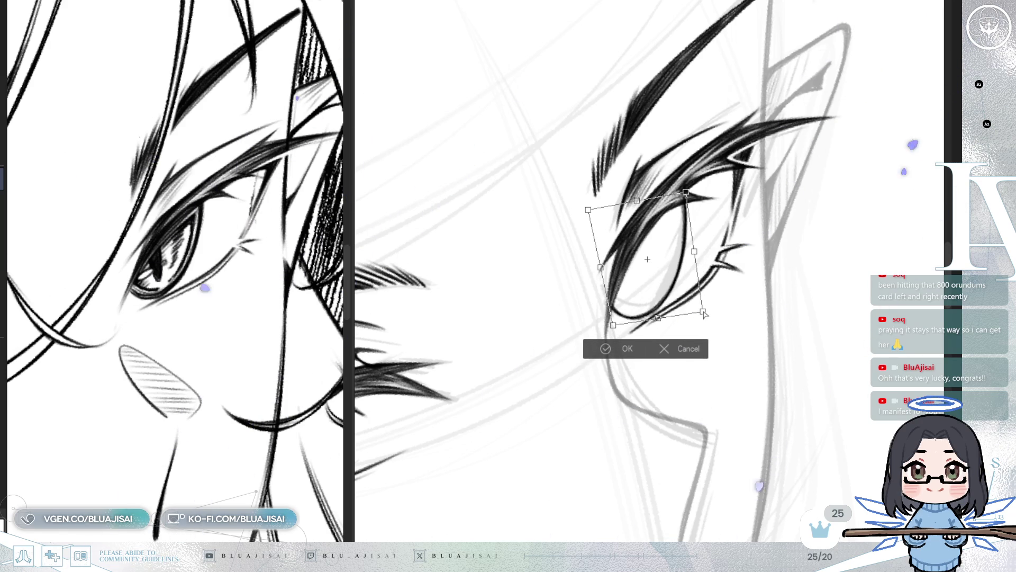
pyautogui.click(587, 350)
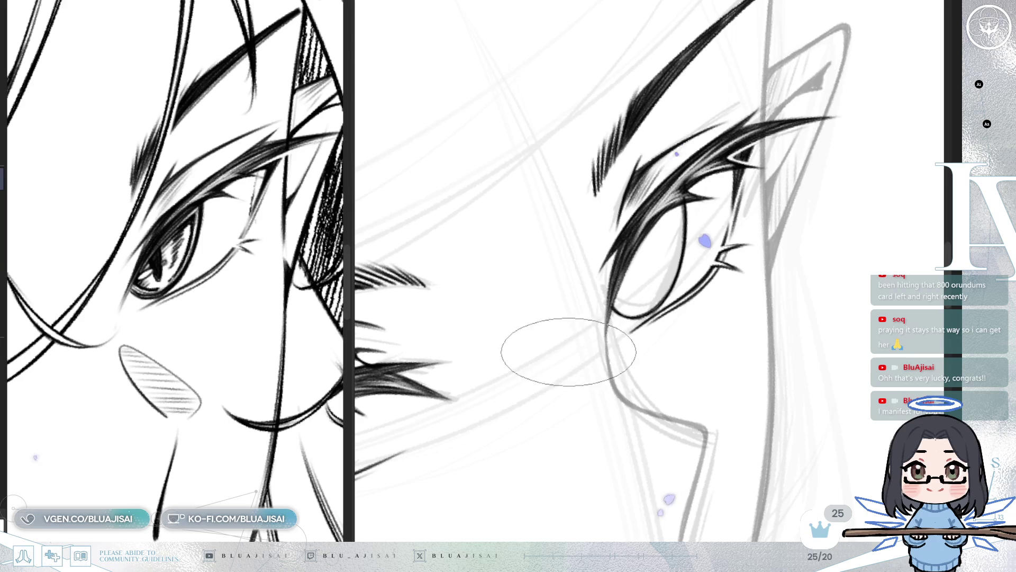
pyautogui.moveTo(594, 347); pyautogui.dragTo(638, 264)
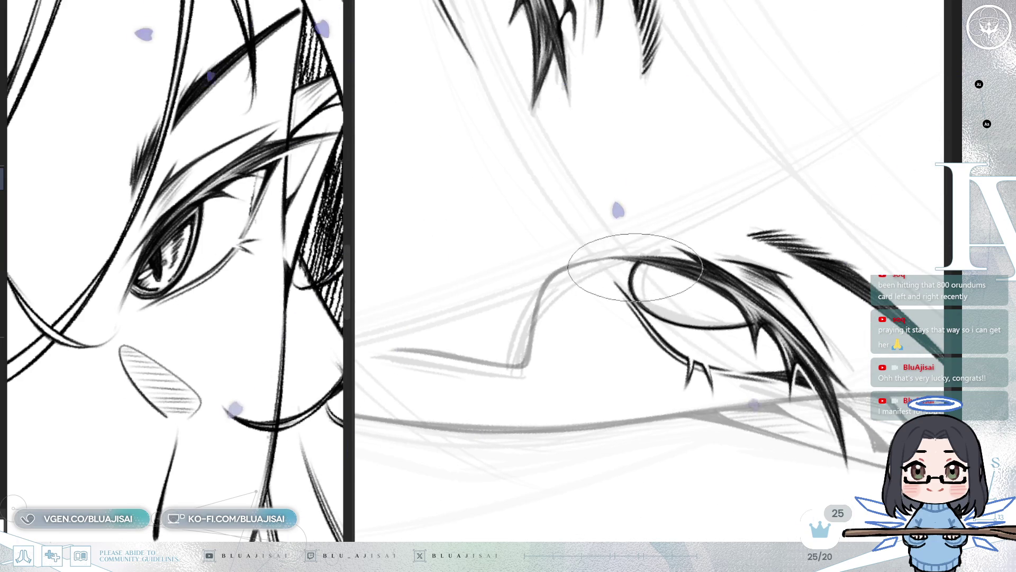
# - Zoom out to the whole face and shrink the brush much smaller for fine lines
pyautogui.moveTo(683, 312); pyautogui.dragTo(762, 272)
pyautogui.press('End')
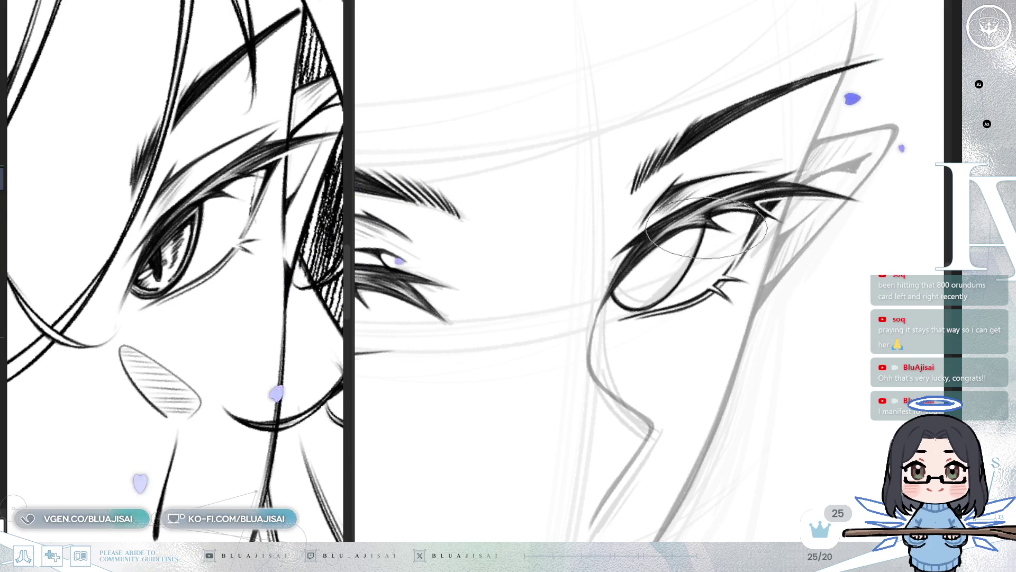
pyautogui.press('[')
pyautogui.press('[')
pyautogui.press('[')
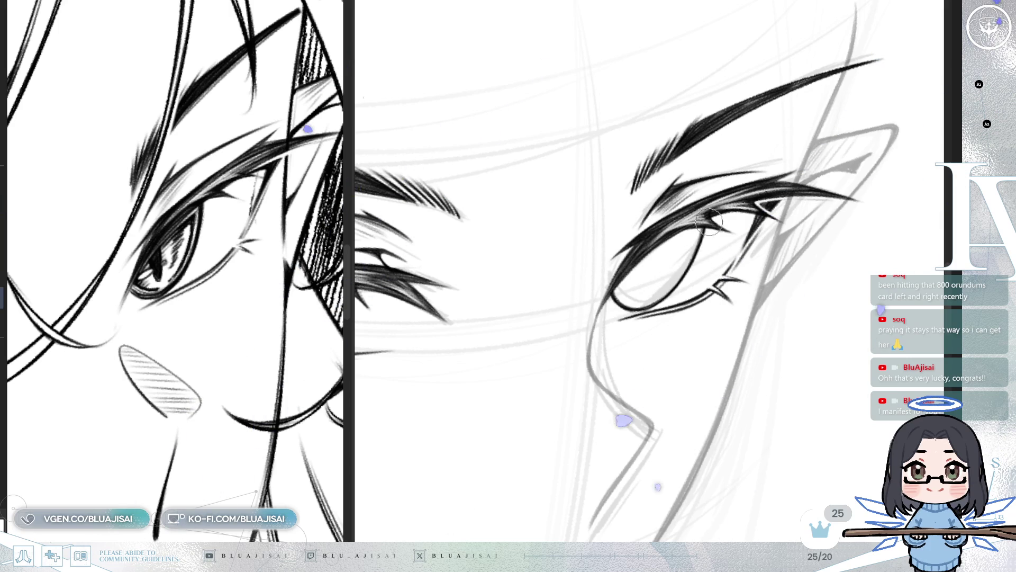
pyautogui.scroll(-2, 730, 268)
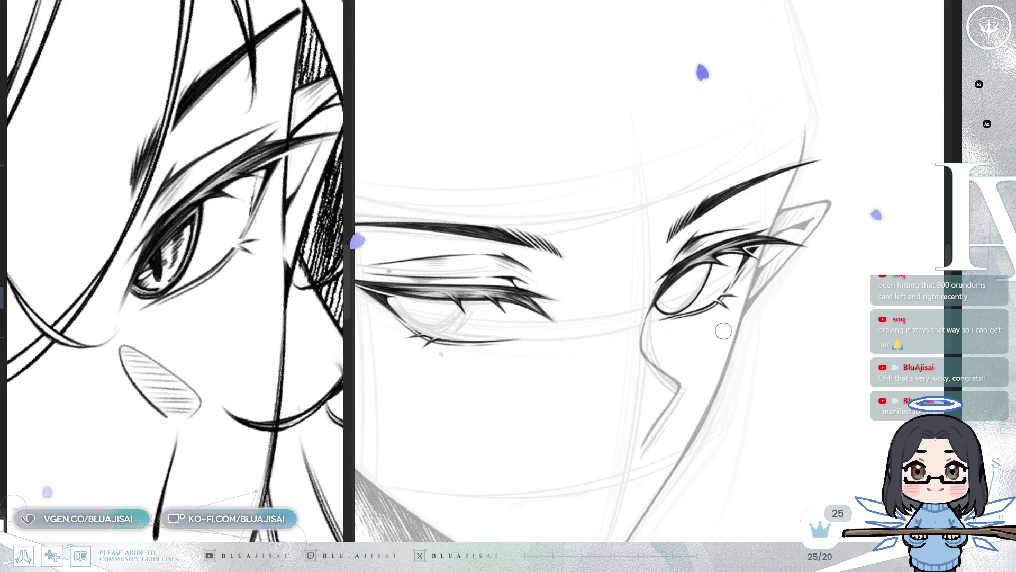
pyautogui.scroll(3, 723, 331)
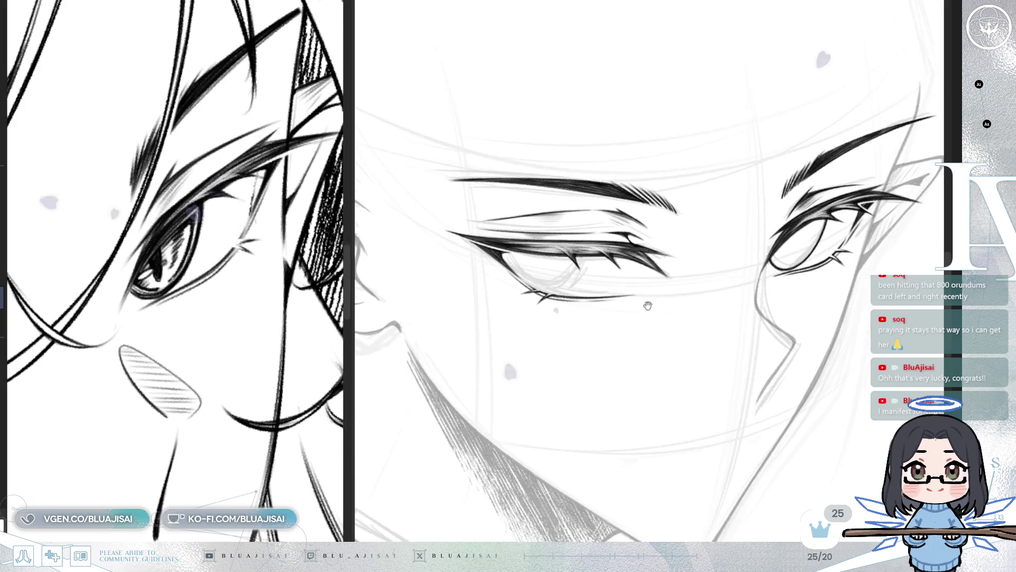
# - Flip and rotate the view to angle the half-closed eye for extra lash strokes
pyautogui.press('h')
pyautogui.moveTo(725, 286); pyautogui.dragTo(203, 433)
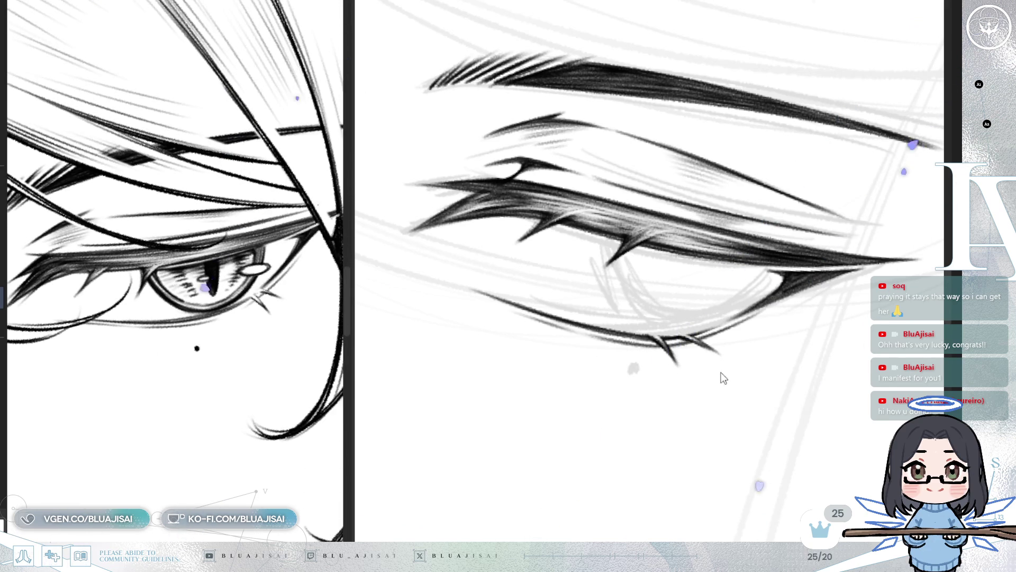
pyautogui.press('End')
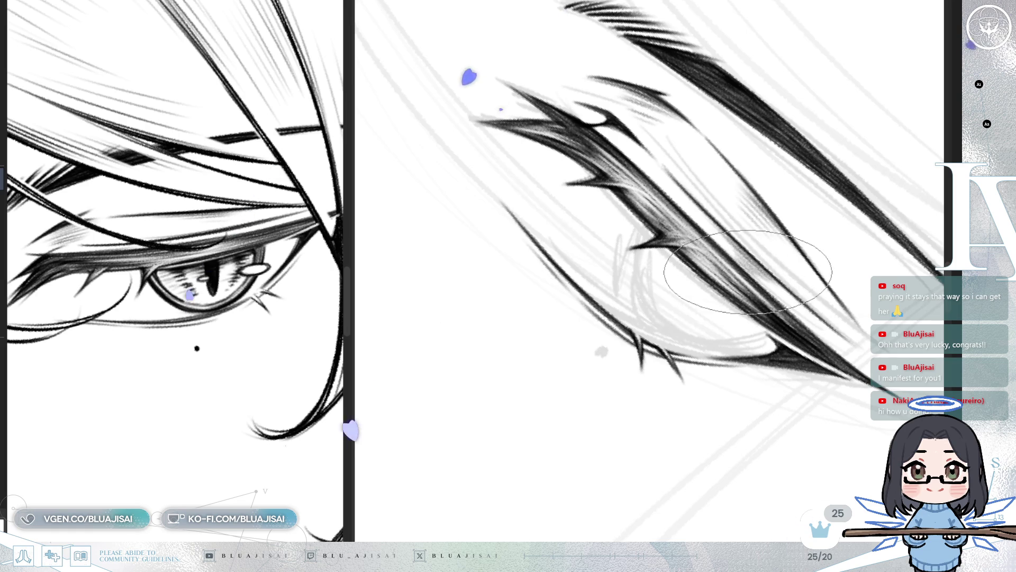
pyautogui.press('Delete')
pyautogui.press('Delete')
pyautogui.press('Delete')
pyautogui.press('End')
pyautogui.press('End')
pyautogui.press('End')
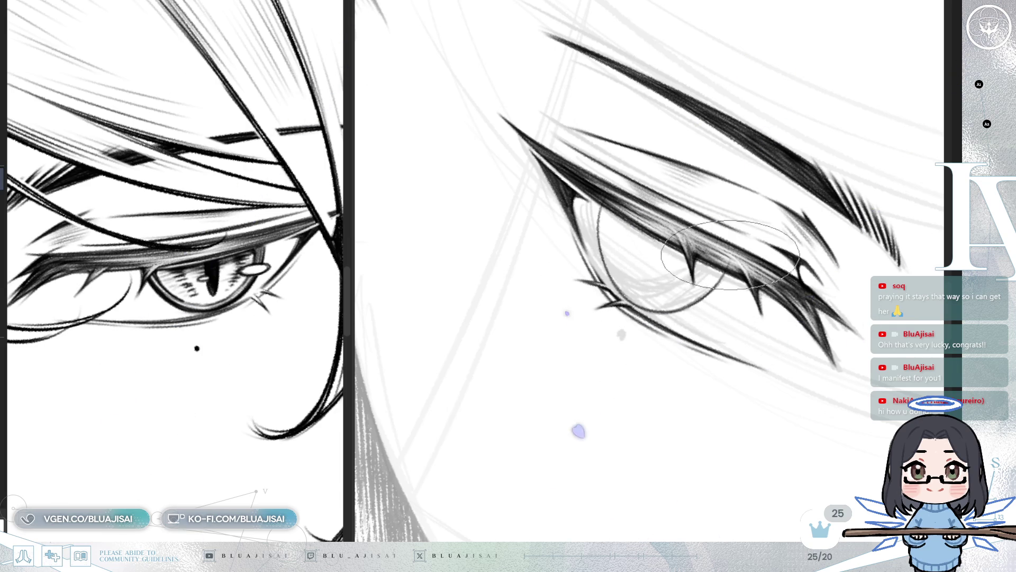
pyautogui.moveTo(731, 260)
pyautogui.mouseDown()
pyautogui.moveTo(703, 260)
pyautogui.moveTo(681, 286)
pyautogui.moveTo(692, 312)
pyautogui.mouseUp()
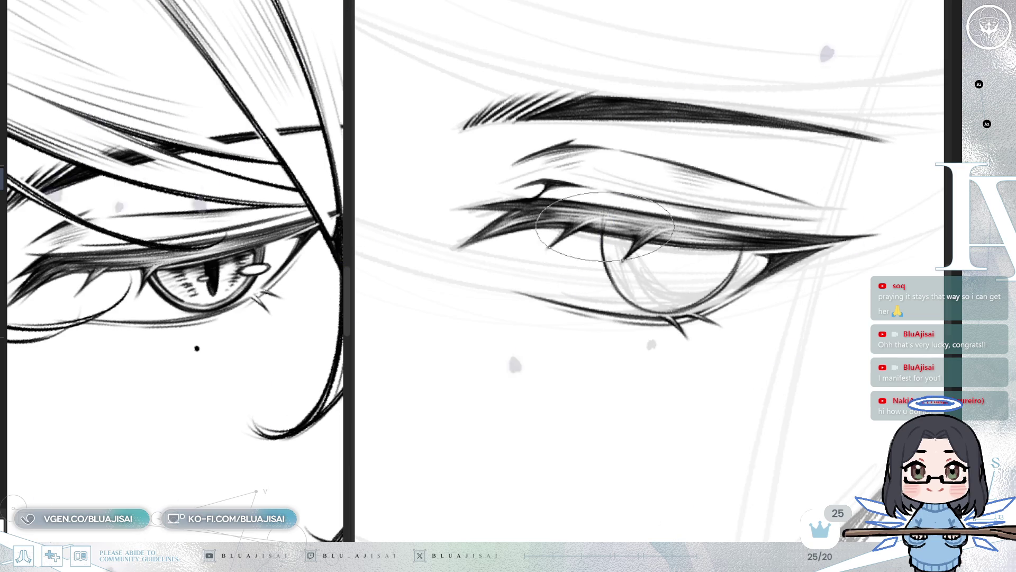
pyautogui.moveTo(652, 281); pyautogui.dragTo(657, 288)
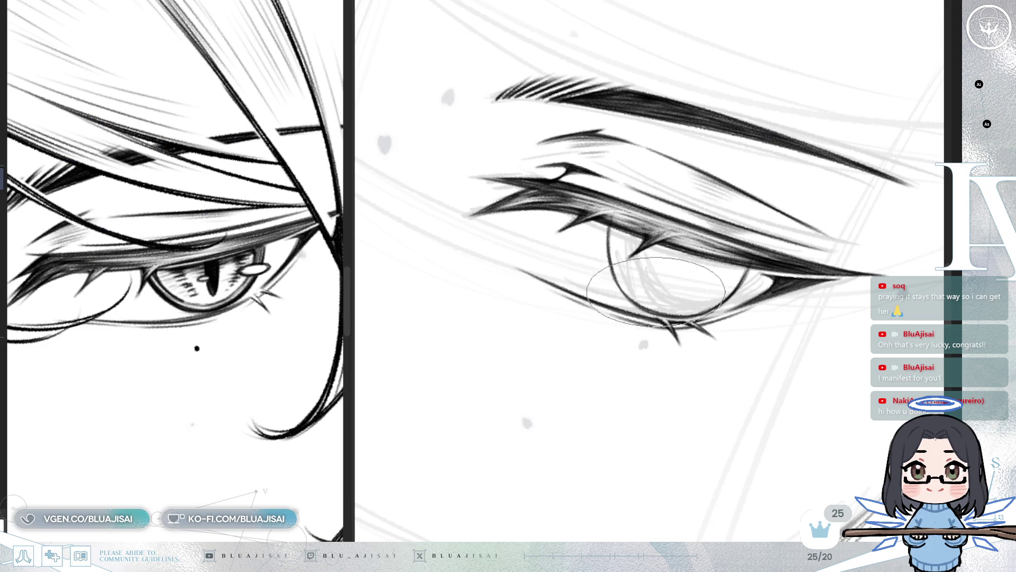
pyautogui.scroll(-5, 650, 291)
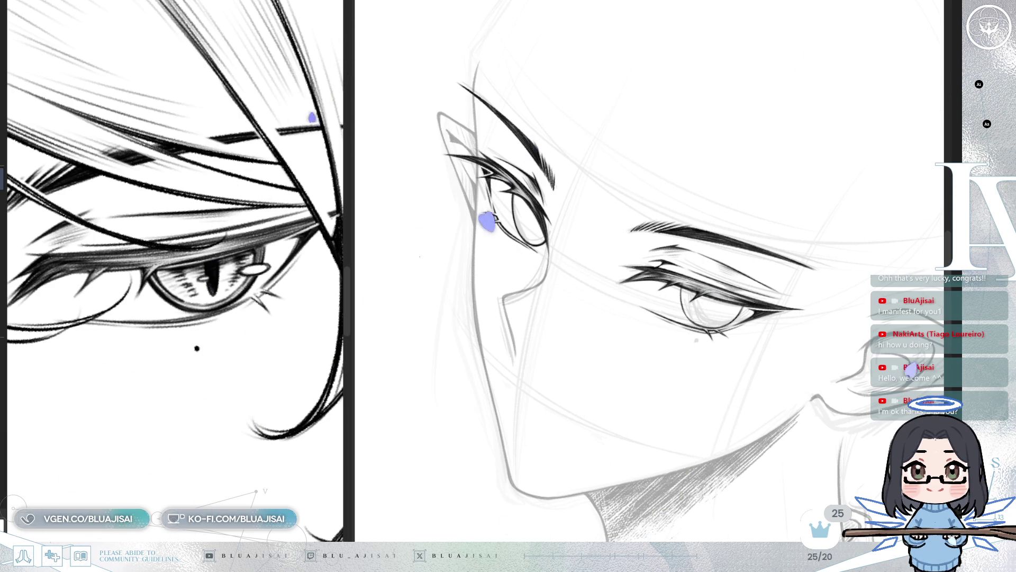
# - Tilt the canvas slightly counter-clockwise and zoom in closer on the face
pyautogui.press('-')
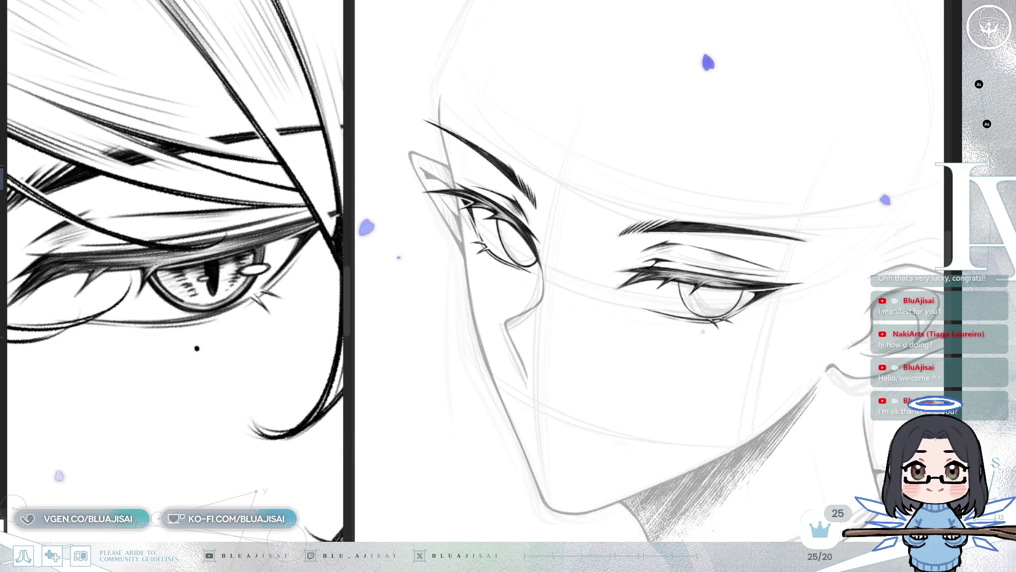
pyautogui.hotkey('ctrl', '+')
pyautogui.hotkey('ctrl', '+')
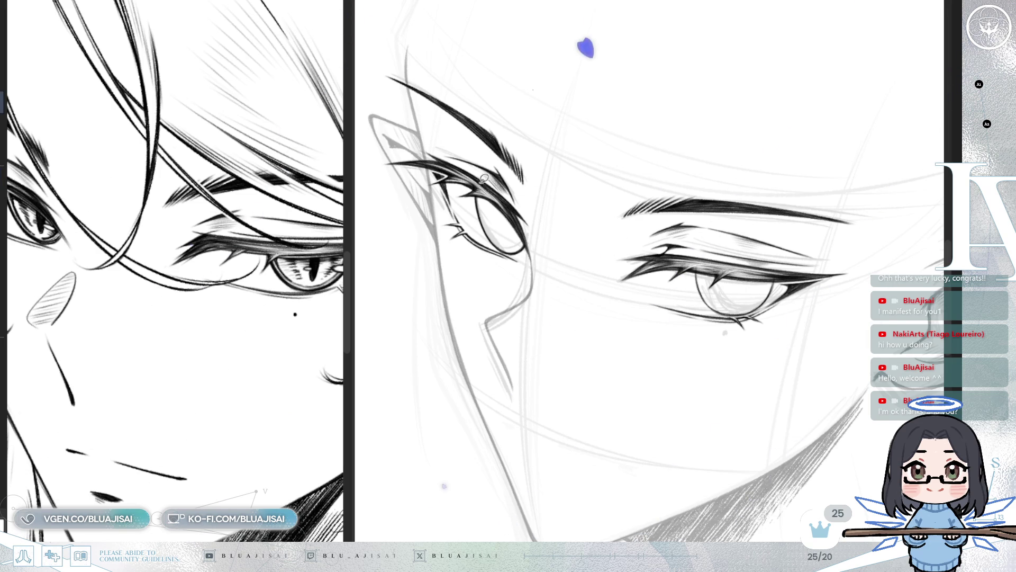
# - Lasso the left eye and transform it to adjust its shape slightly
pyautogui.moveTo(517, 267)
pyautogui.mouseDown()
pyautogui.moveTo(482, 174)
pyautogui.moveTo(466, 173)
pyautogui.mouseUp()
pyautogui.hotkey('ctrl', 't')
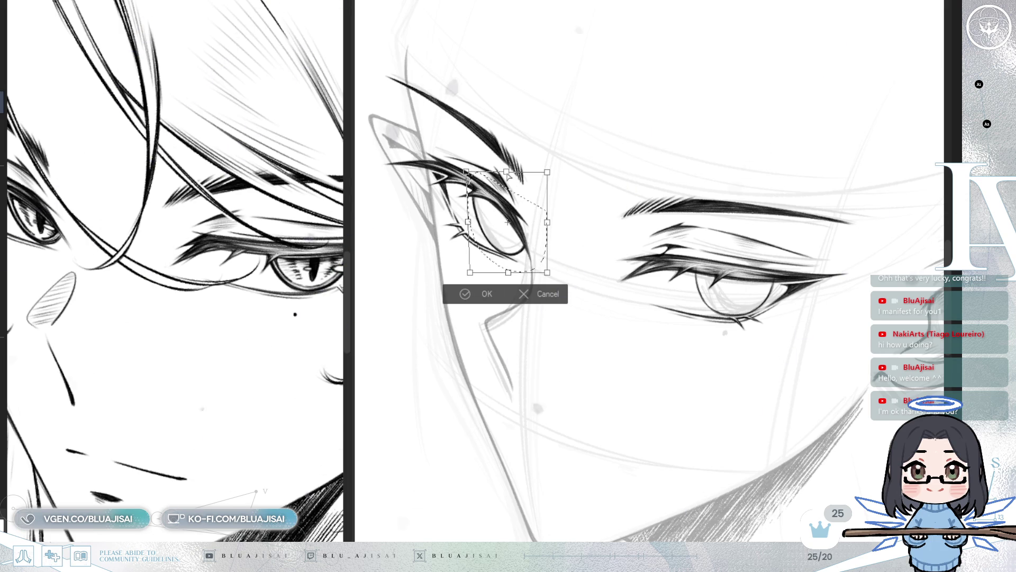
pyautogui.moveTo(506, 172); pyautogui.dragTo(507, 171)
pyautogui.click(465, 293)
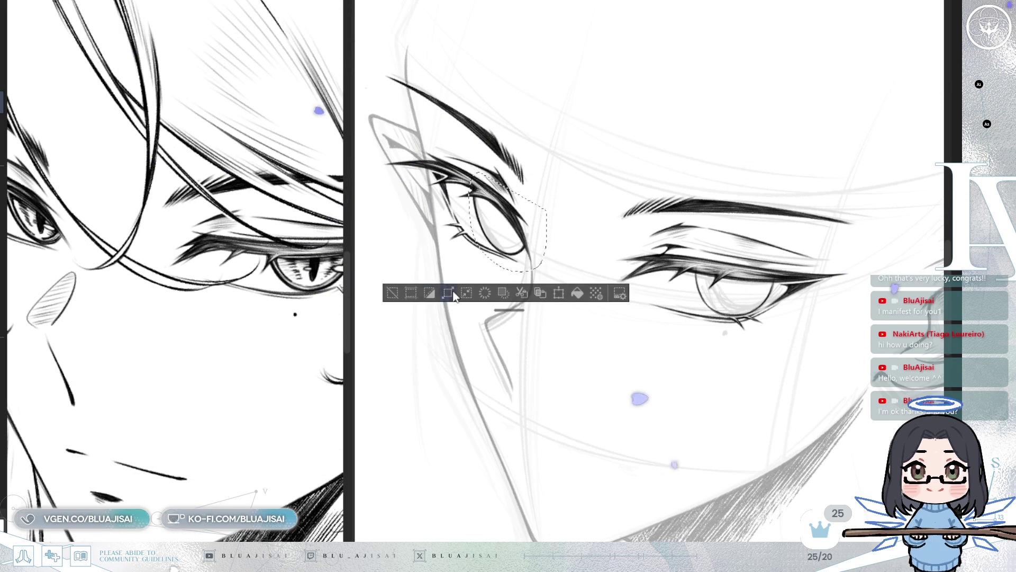
pyautogui.hotkey('ctrl', 'd')
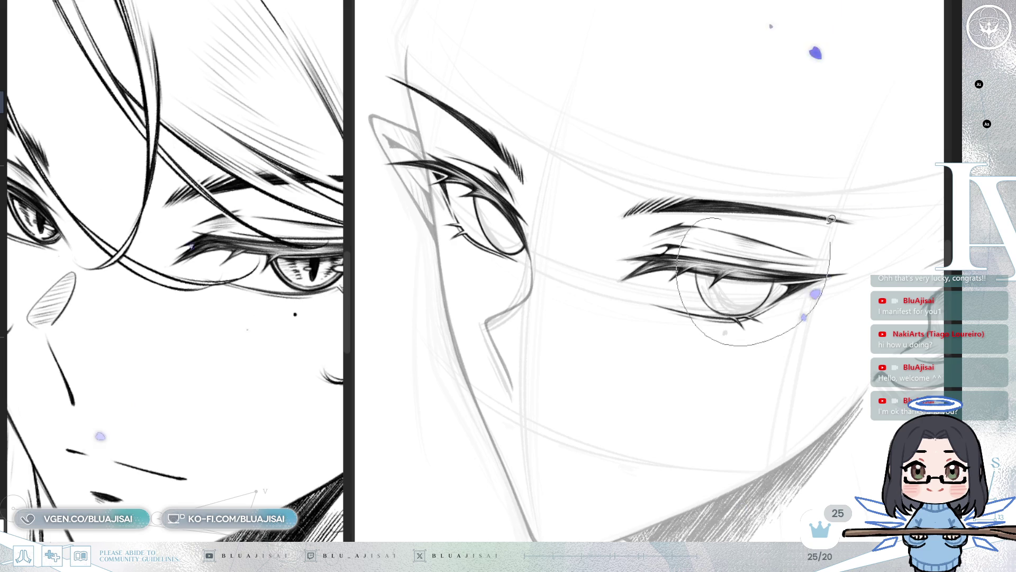
# - Reshape the right eye, nudging its bottom down-left and stretching its top corners outward
pyautogui.moveTo(835, 249); pyautogui.dragTo(828, 228)
pyautogui.hotkey('ctrl', 't')
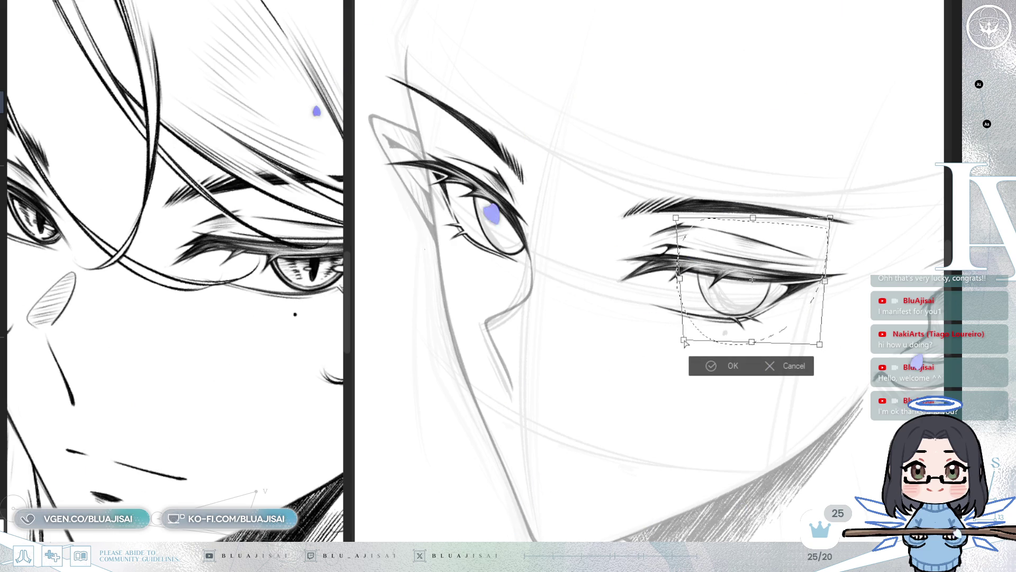
pyautogui.moveTo(753, 350); pyautogui.dragTo(748, 344)
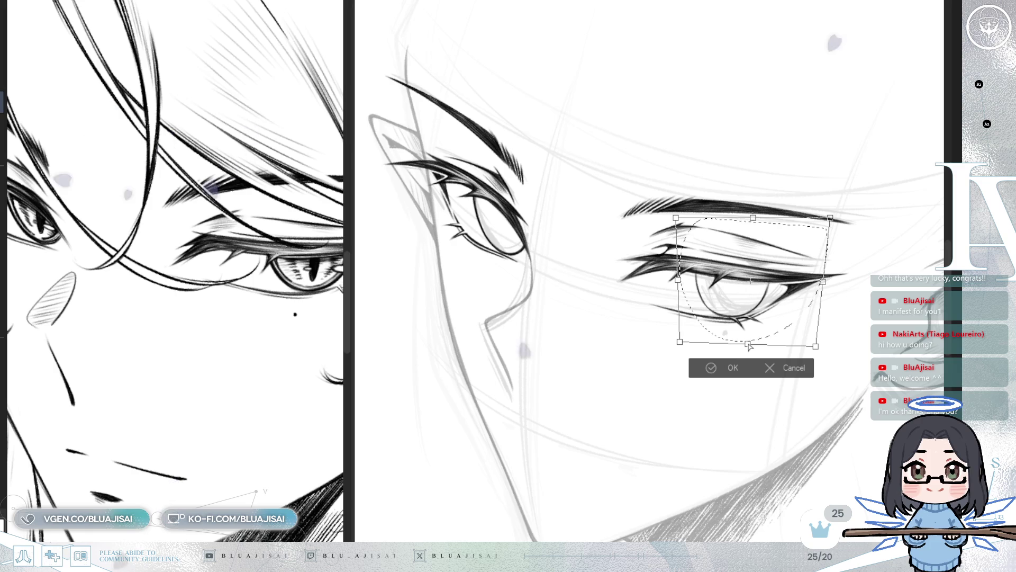
pyautogui.moveTo(829, 217); pyautogui.dragTo(834, 216)
pyautogui.moveTo(676, 218); pyautogui.dragTo(673, 214)
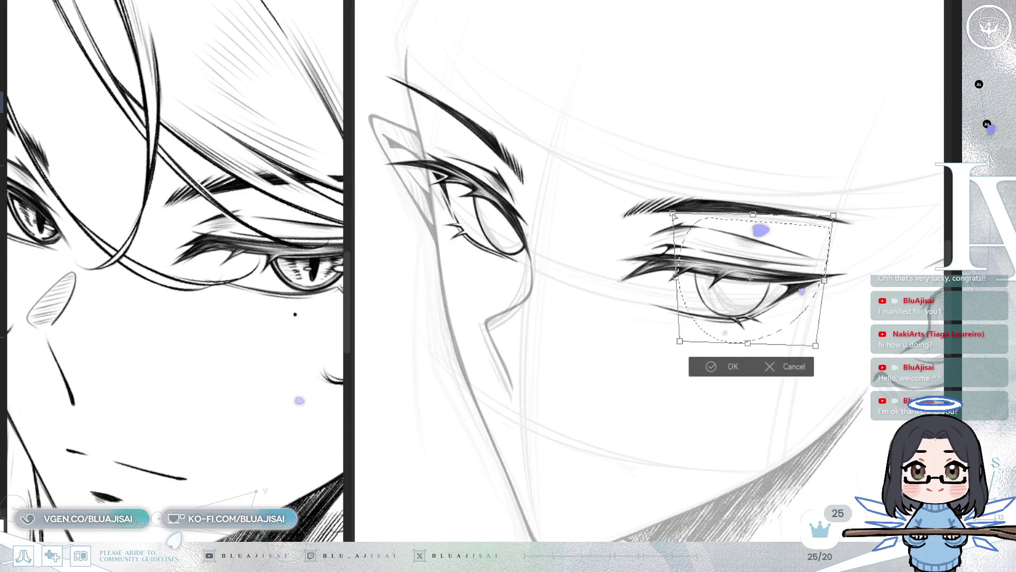
pyautogui.click(707, 371)
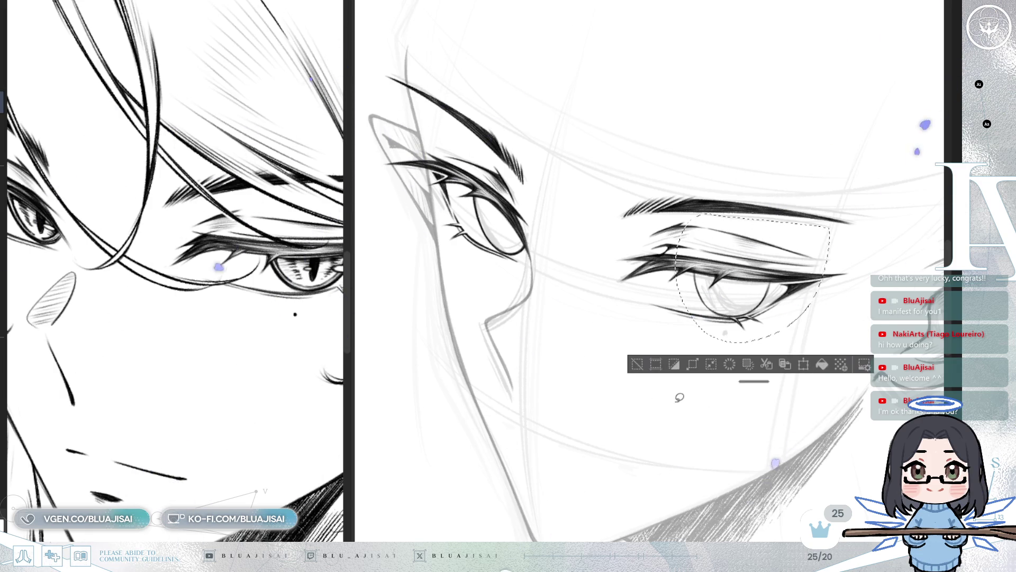
pyautogui.click(638, 366)
# - Rotate the canvas until the half-closed eye sits level, zooming out to the whole face
pyautogui.scroll(2, 683, 342)
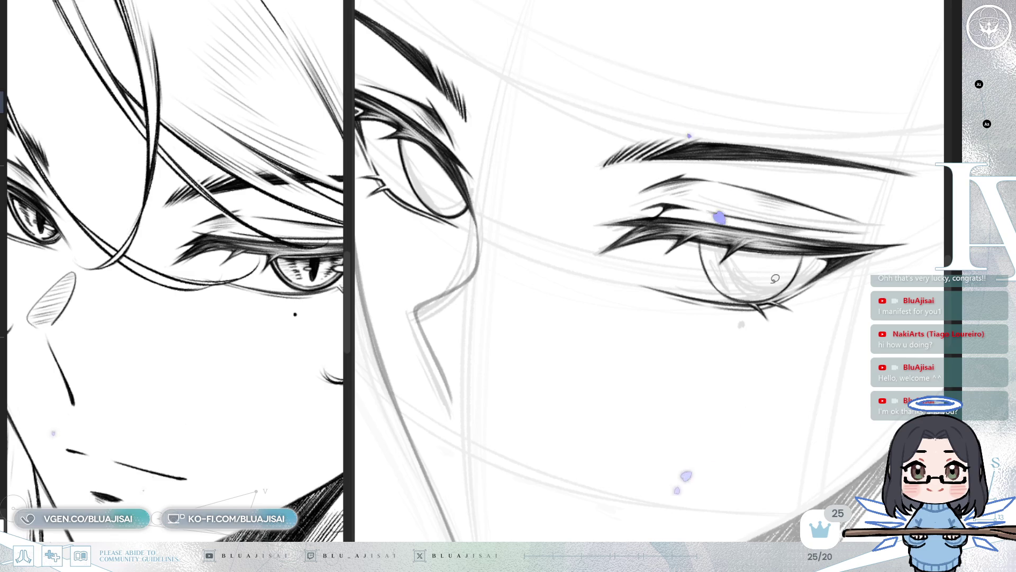
pyautogui.moveTo(522, 508)
pyautogui.mouseDown()
pyautogui.moveTo(587, 39)
pyautogui.moveTo(548, 117)
pyautogui.mouseUp()
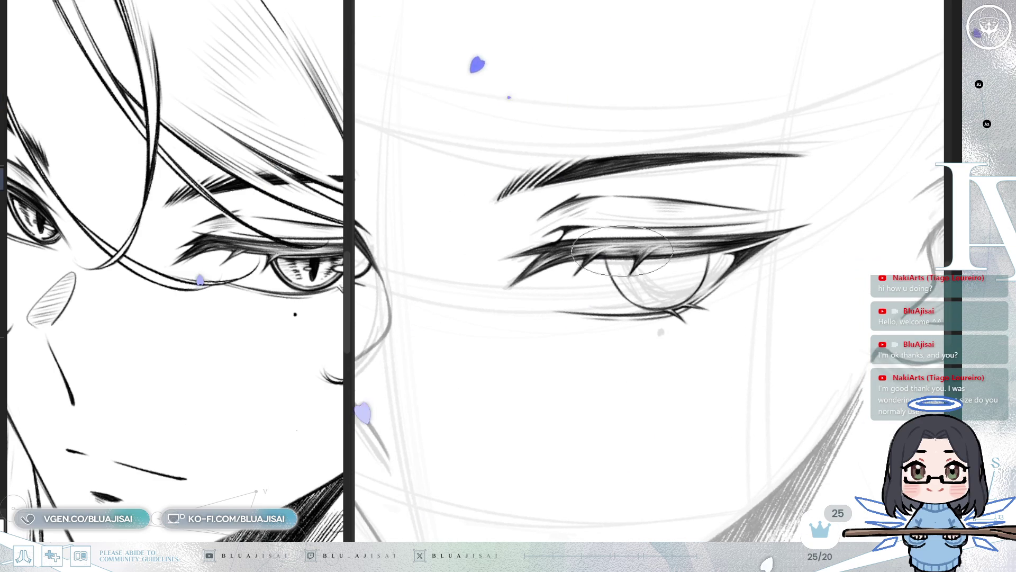
pyautogui.press('^')
pyautogui.press('^')
pyautogui.press('^')
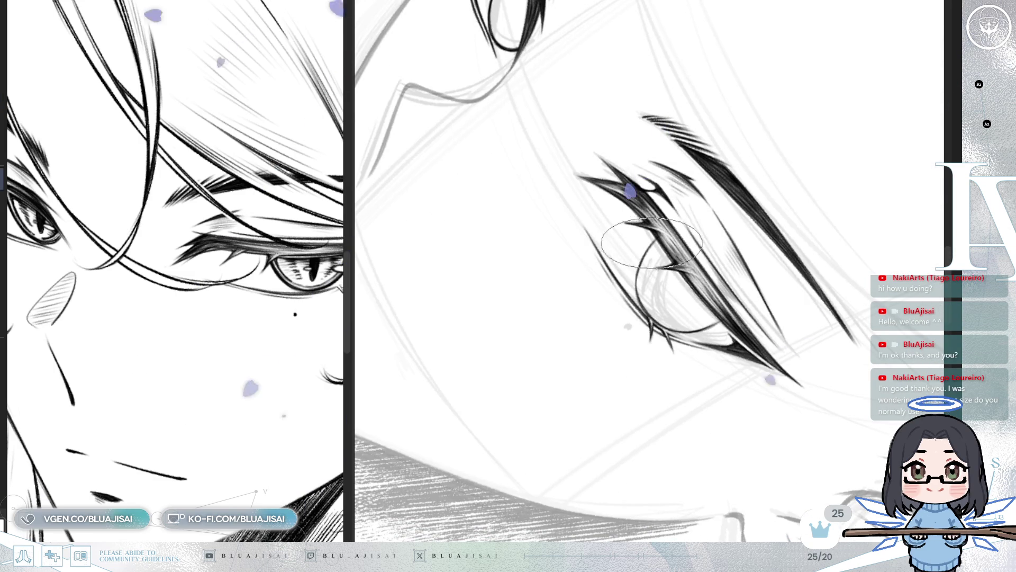
pyautogui.press('^')
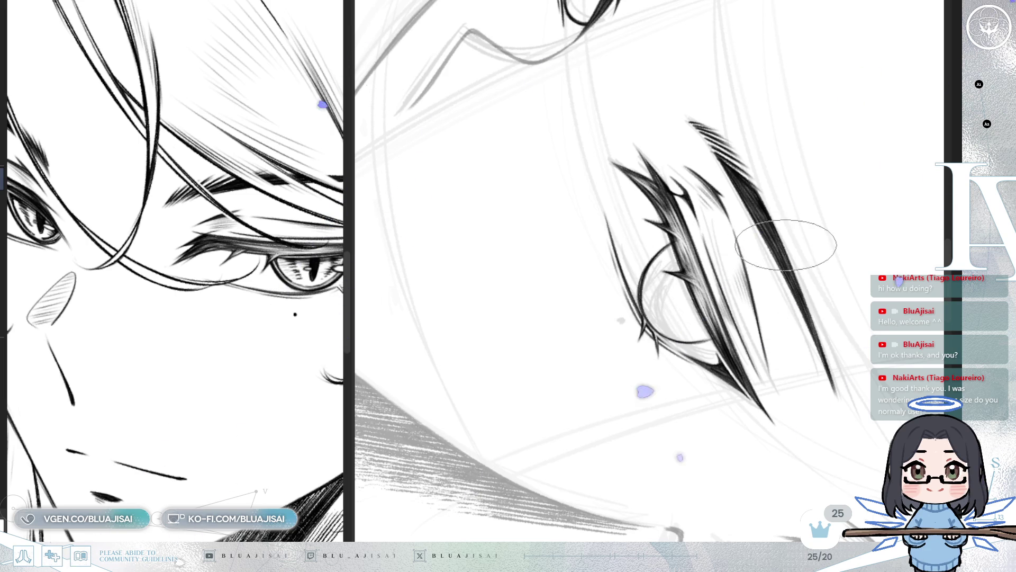
pyautogui.press('-')
pyautogui.press('-')
pyautogui.press('-')
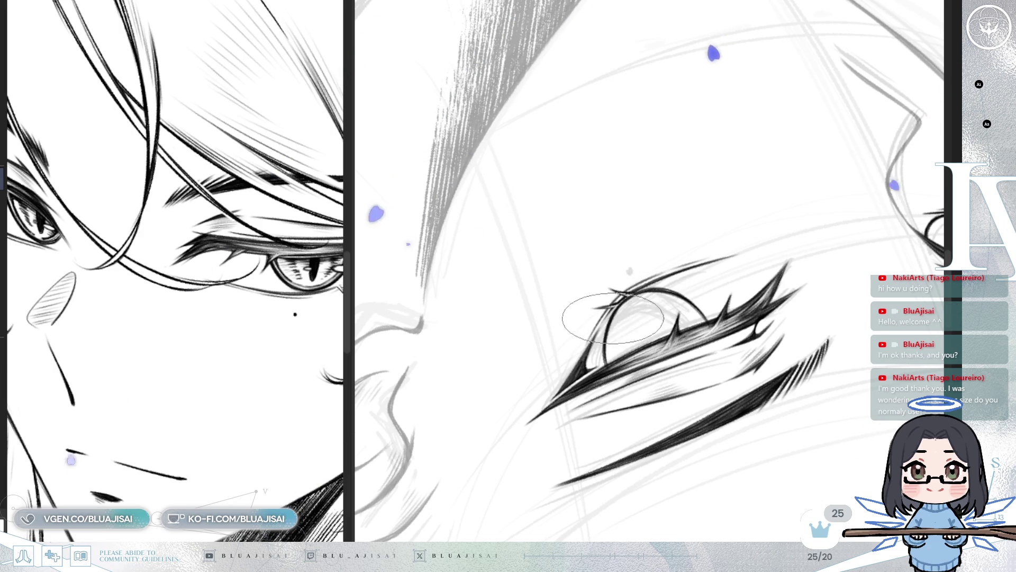
pyautogui.press('-')
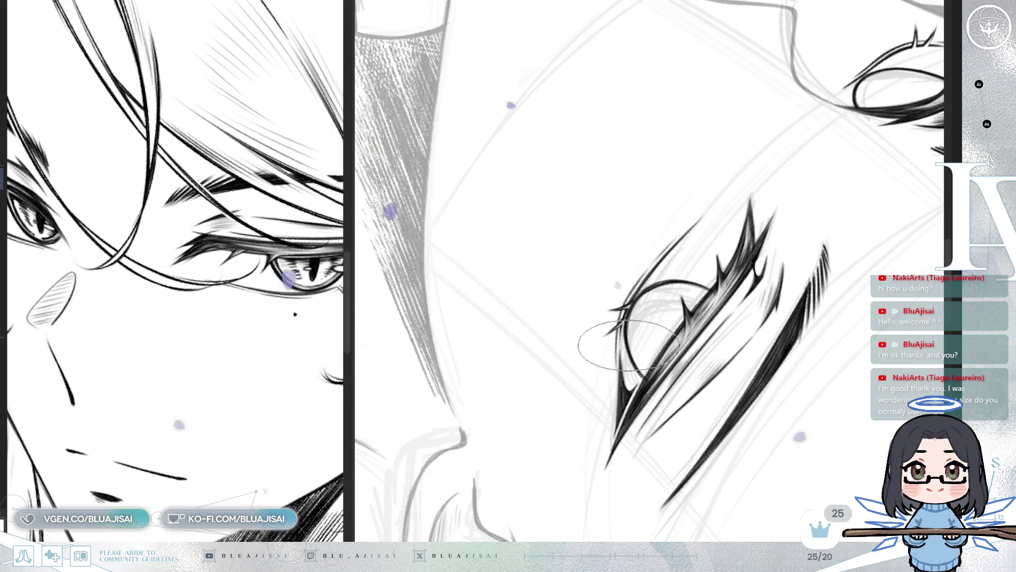
pyautogui.press('-')
pyautogui.press('-')
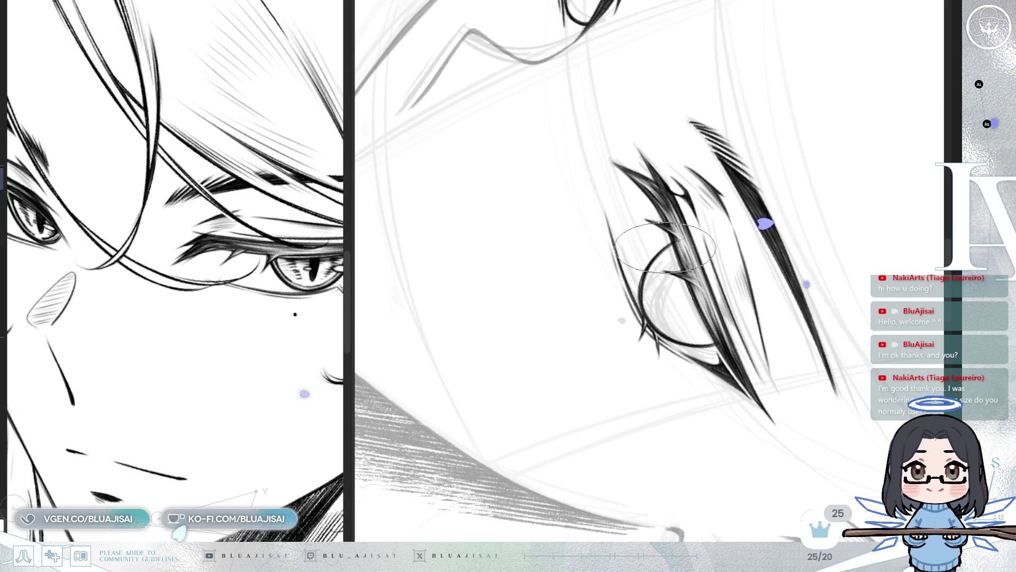
pyautogui.press('-')
pyautogui.press('-')
pyautogui.hotkey('ctrl', '-')
pyautogui.press('-')
pyautogui.press('-')
pyautogui.press('-')
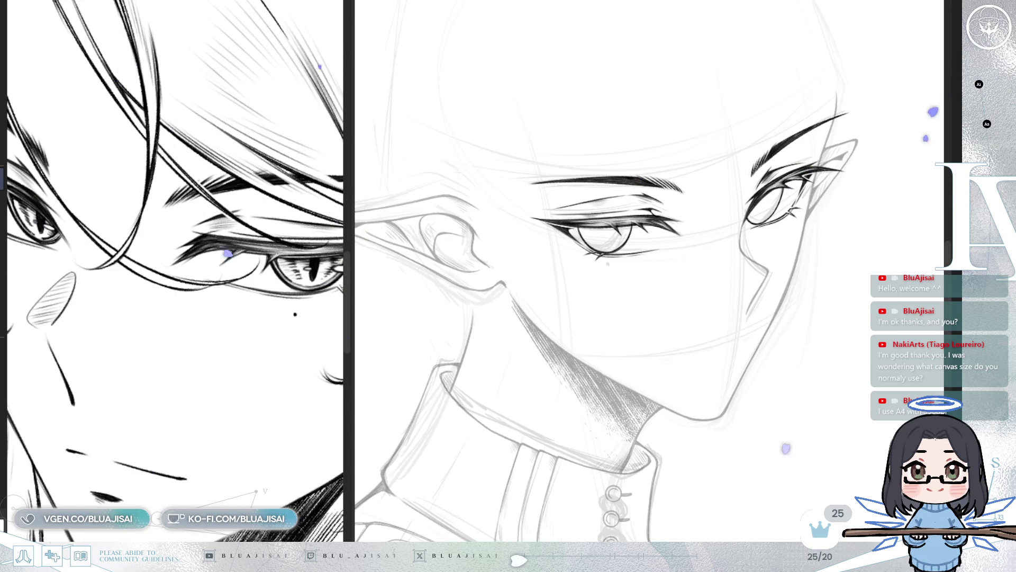
# - Zoom in and rotate the canvas to a comfortable stroke angle for the right eye's upper lashes
pyautogui.hotkey('ctrl', '+')
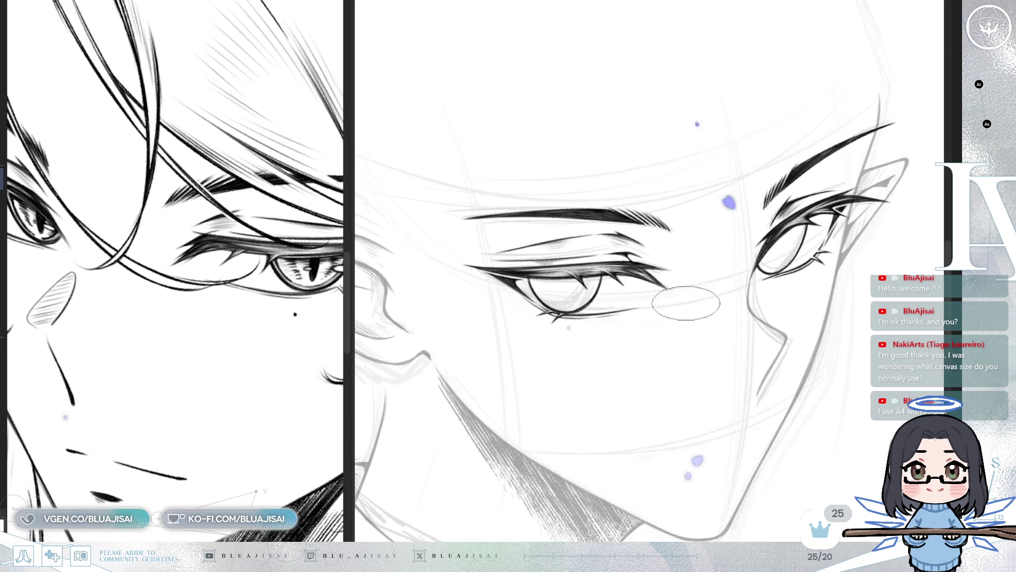
pyautogui.moveTo(642, 351)
pyautogui.mouseDown()
pyautogui.moveTo(720, 403)
pyautogui.moveTo(733, 381)
pyautogui.moveTo(681, 386)
pyautogui.moveTo(683, 370)
pyautogui.moveTo(779, 247)
pyautogui.moveTo(613, 251)
pyautogui.mouseUp()
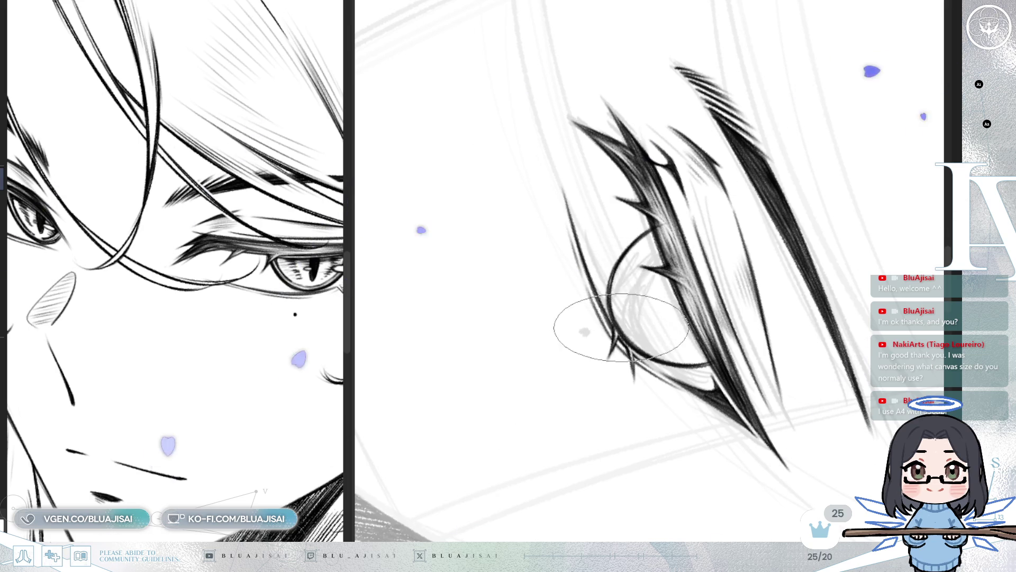
pyautogui.moveTo(643, 332)
pyautogui.mouseDown()
pyautogui.moveTo(613, 295)
pyautogui.moveTo(622, 279)
pyautogui.mouseUp()
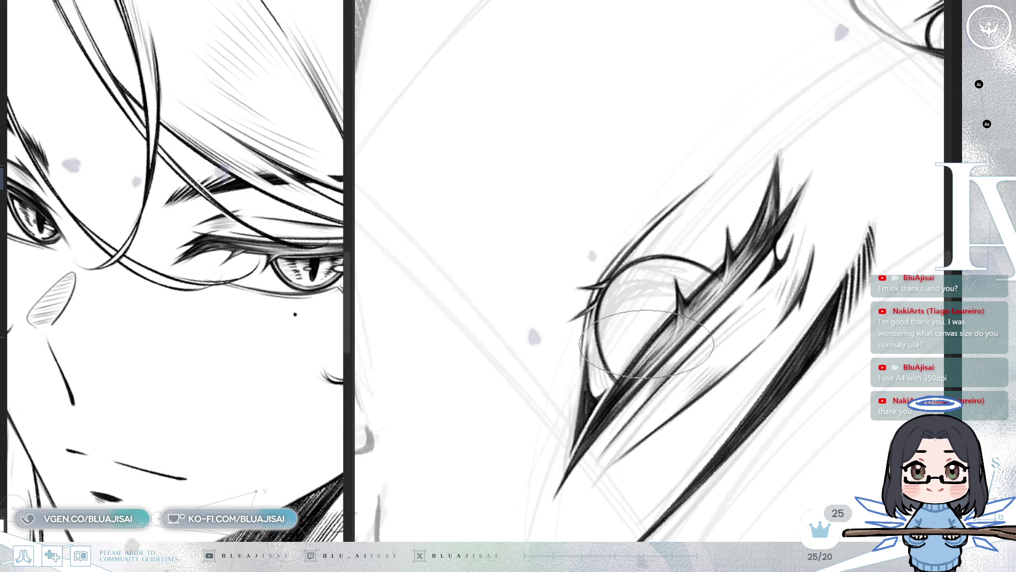
pyautogui.press('End')
pyautogui.press('End')
pyautogui.press('End')
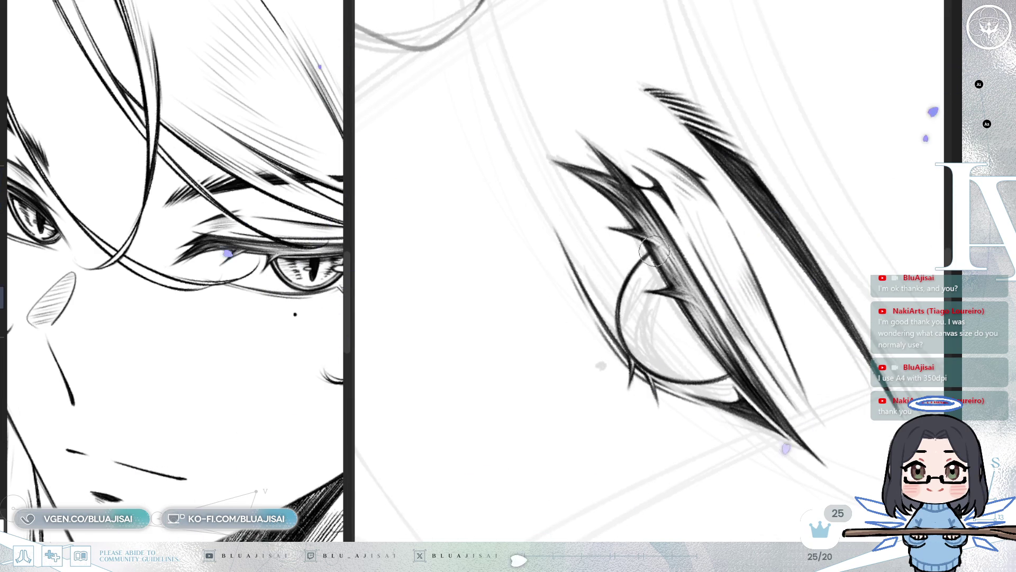
pyautogui.press('Delete')
pyautogui.press('Delete')
pyautogui.press('Delete')
pyautogui.press('Delete')
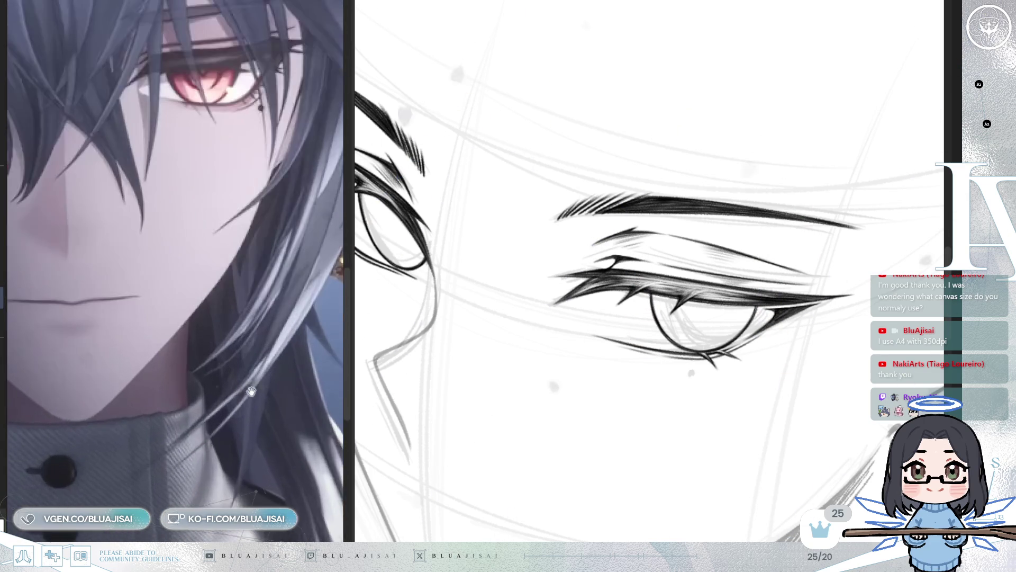
# - Dab a black dot with an enlarged brush and move it under the right eye's outer corner
pyautogui.scroll(2, 676, 372)
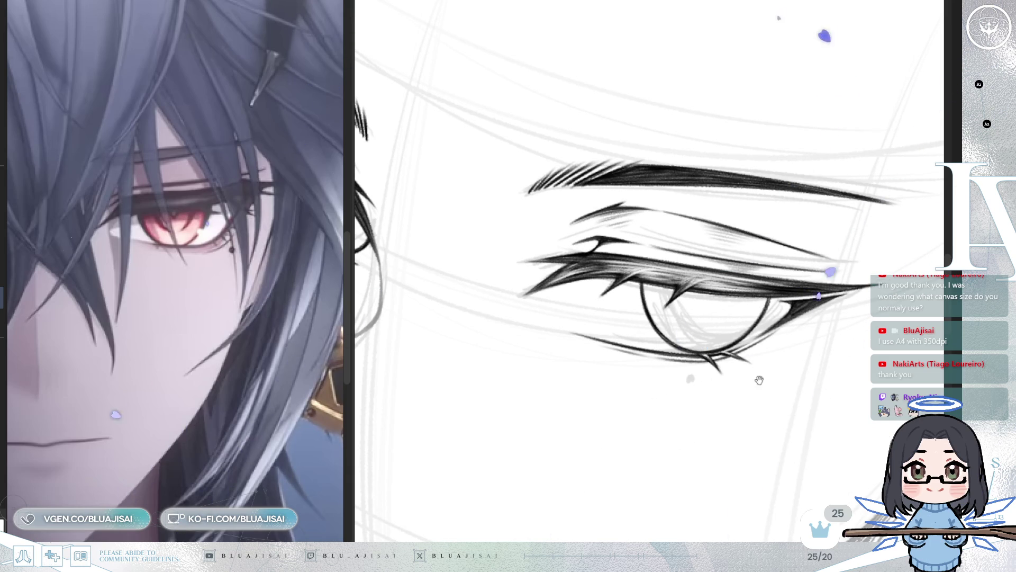
pyautogui.moveTo(779, 406); pyautogui.dragTo(776, 403)
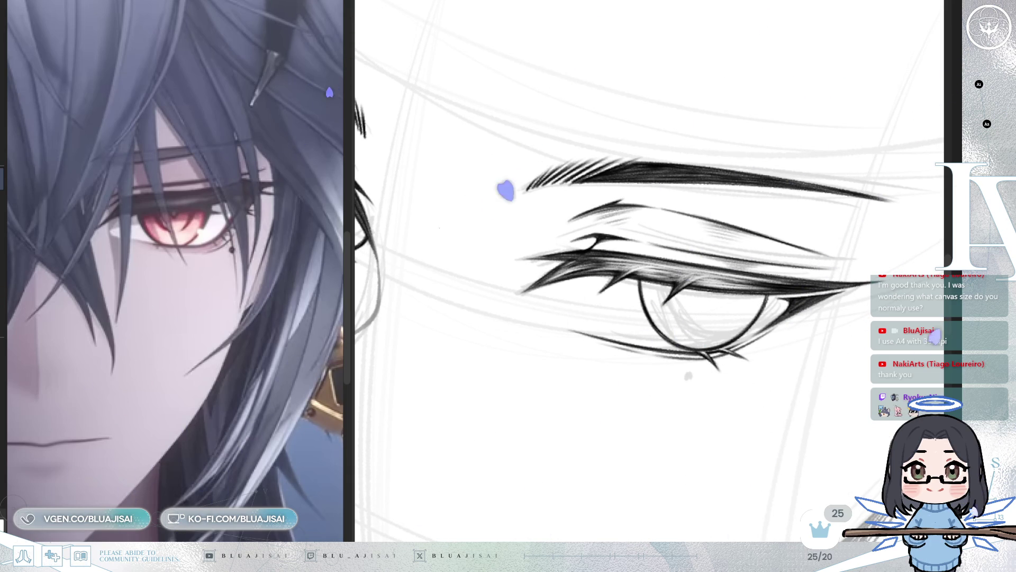
pyautogui.press(']')
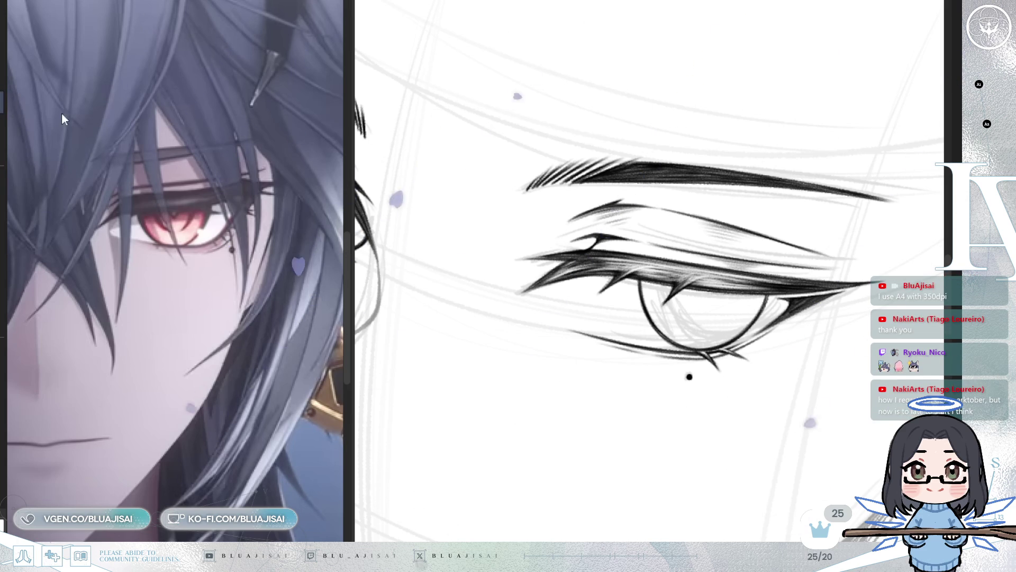
pyautogui.moveTo(690, 376); pyautogui.dragTo(696, 378)
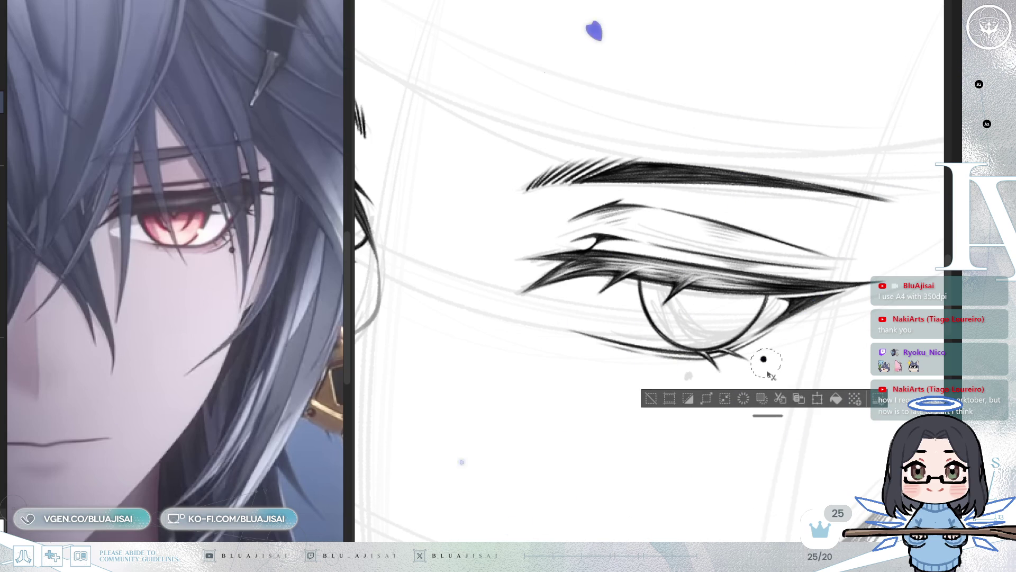
pyautogui.hotkey('ctrl', 'd')
pyautogui.press('b')
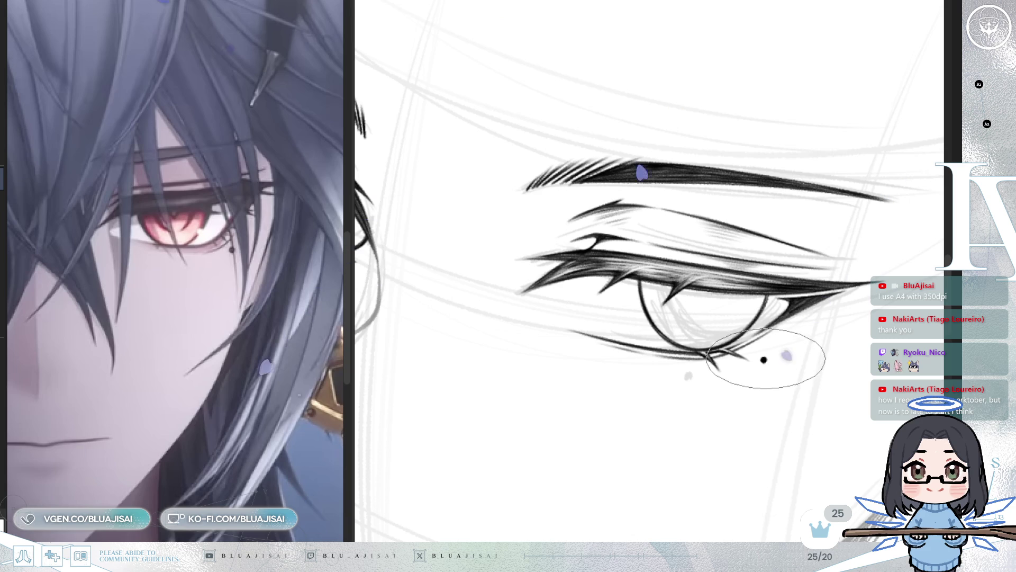
pyautogui.scroll(-3, 764, 360)
pyautogui.scroll(-4, 753, 437)
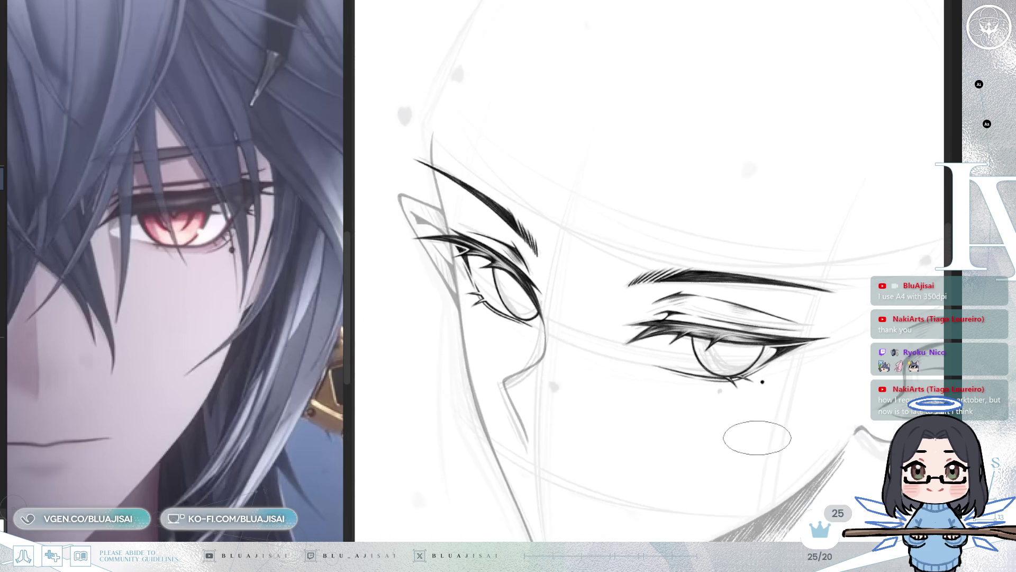
pyautogui.scroll(2, 756, 451)
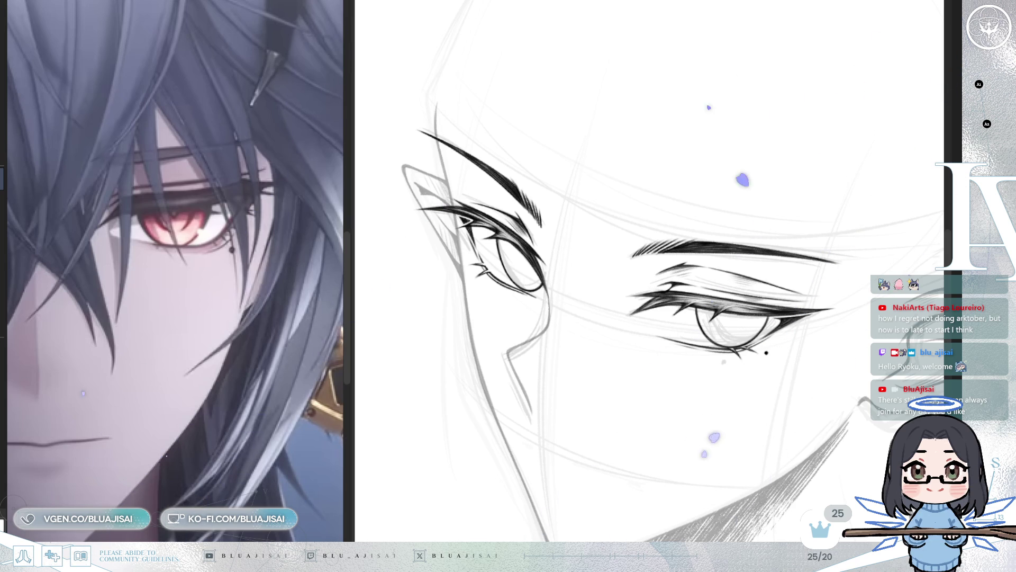
# - Zoom into the left eye and rotate the canvas to an upright angle for lash strokes
pyautogui.scroll(2, 445, 325)
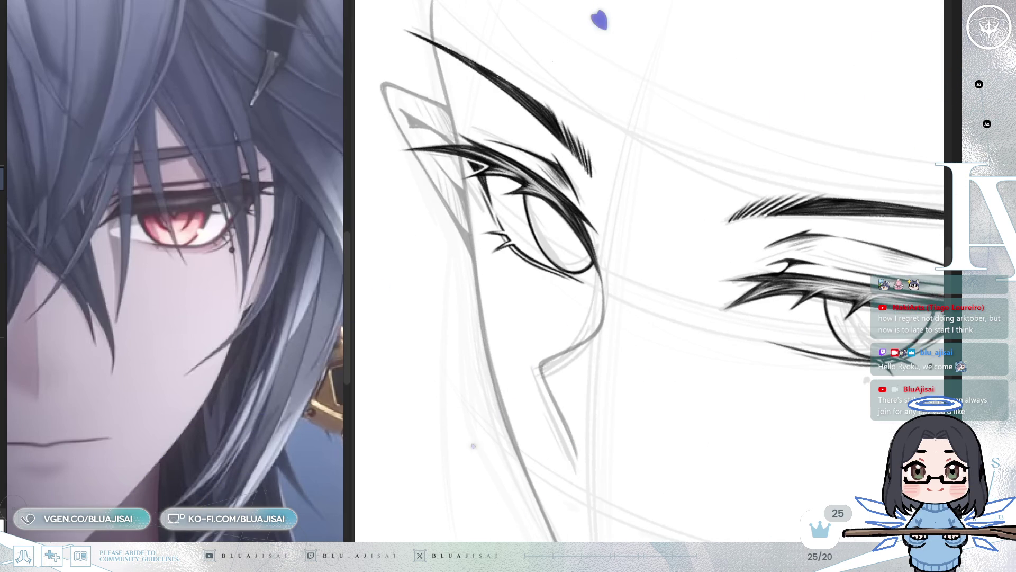
pyautogui.scroll(1, 488, 230)
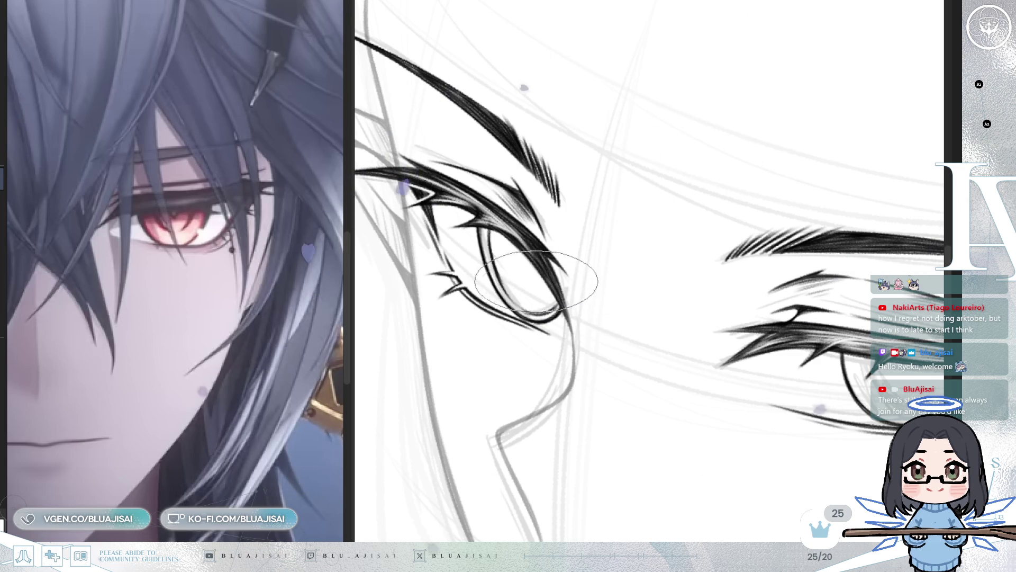
pyautogui.moveTo(550, 288); pyautogui.dragTo(564, 229)
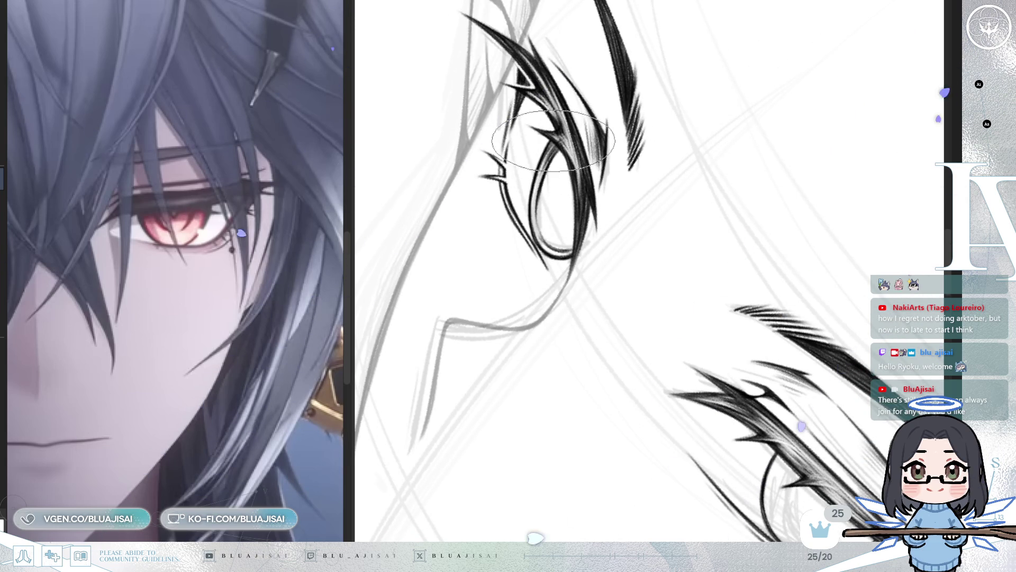
pyautogui.moveTo(537, 186)
pyautogui.mouseDown()
pyautogui.moveTo(586, 177)
pyautogui.moveTo(609, 228)
pyautogui.mouseUp()
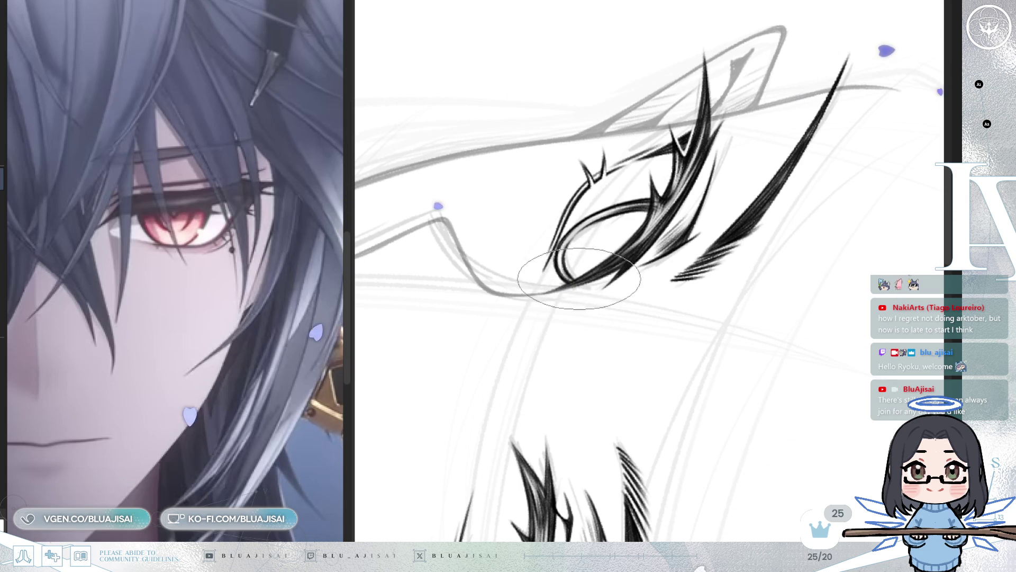
pyautogui.press('-')
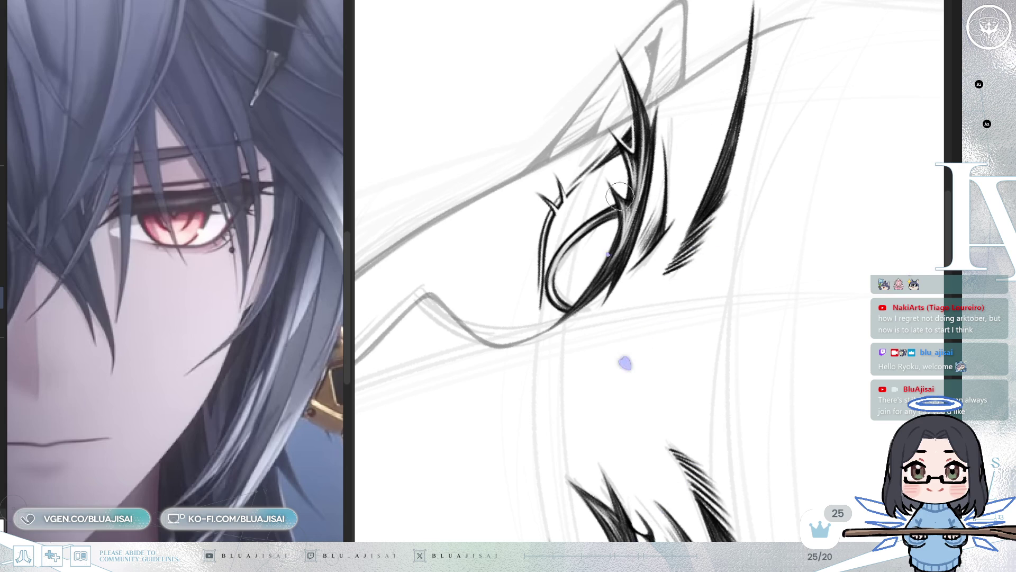
pyautogui.moveTo(646, 478)
pyautogui.mouseDown()
pyautogui.moveTo(613, 430)
pyautogui.moveTo(647, 408)
pyautogui.moveTo(612, 392)
pyautogui.mouseUp()
pyautogui.moveTo(559, 270); pyautogui.dragTo(582, 201)
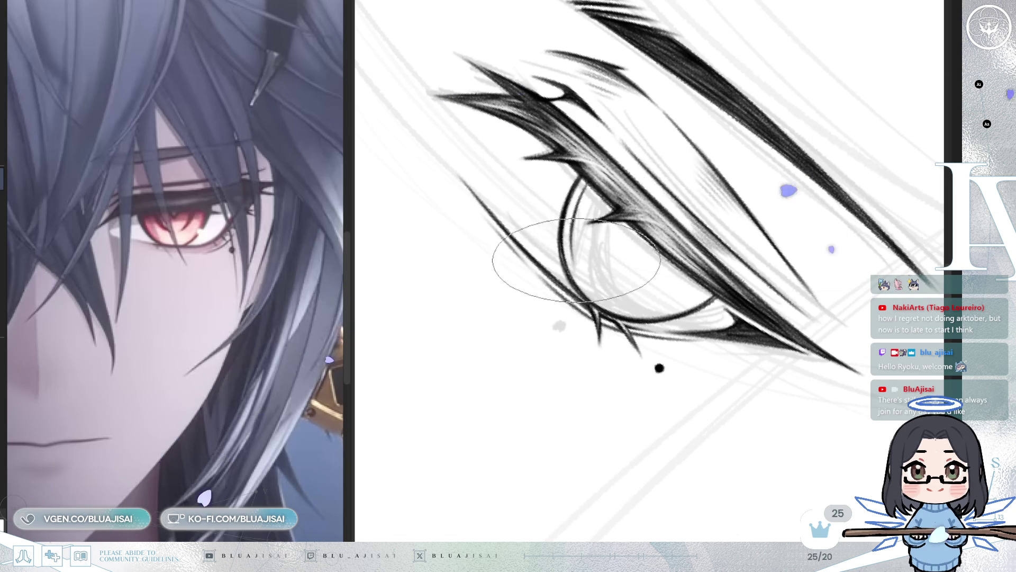
# - Turn the canvas through several angles around the right eye, then zoom out with the face upright
pyautogui.moveTo(556, 248)
pyautogui.mouseDown()
pyautogui.moveTo(633, 241)
pyautogui.moveTo(608, 217)
pyautogui.mouseUp()
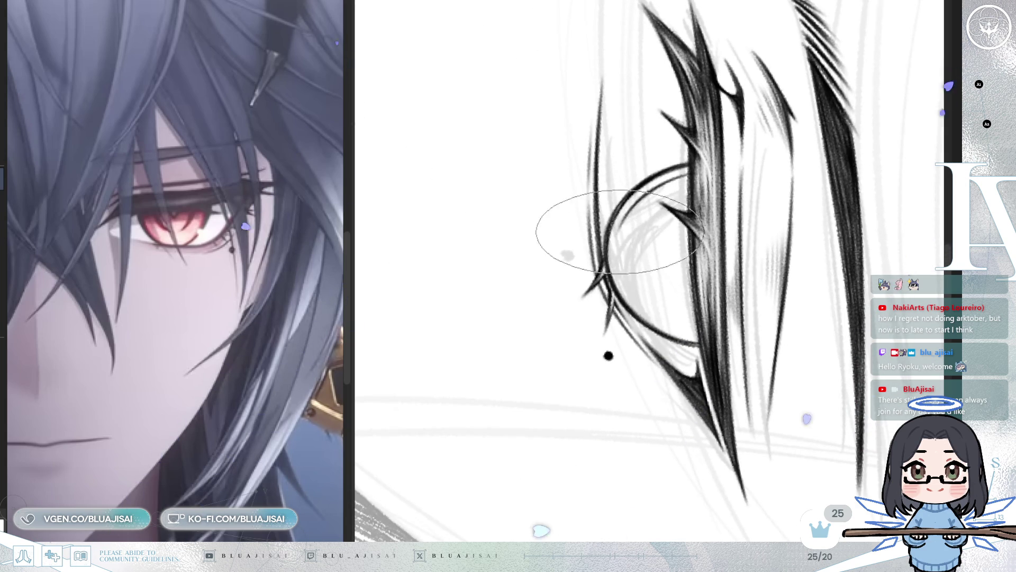
pyautogui.moveTo(596, 272)
pyautogui.mouseDown()
pyautogui.moveTo(612, 239)
pyautogui.moveTo(653, 236)
pyautogui.mouseUp()
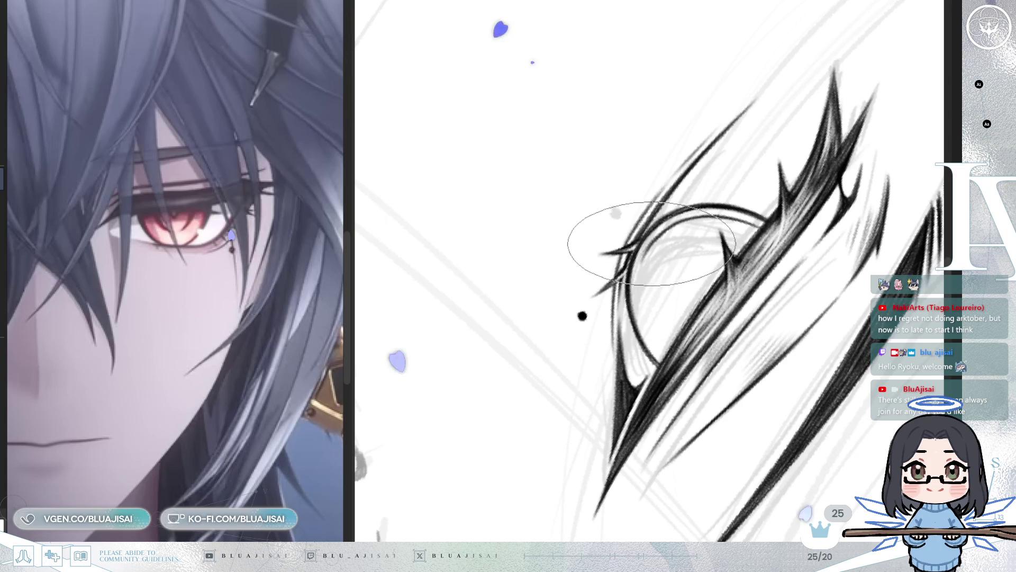
pyautogui.moveTo(639, 289); pyautogui.dragTo(643, 274)
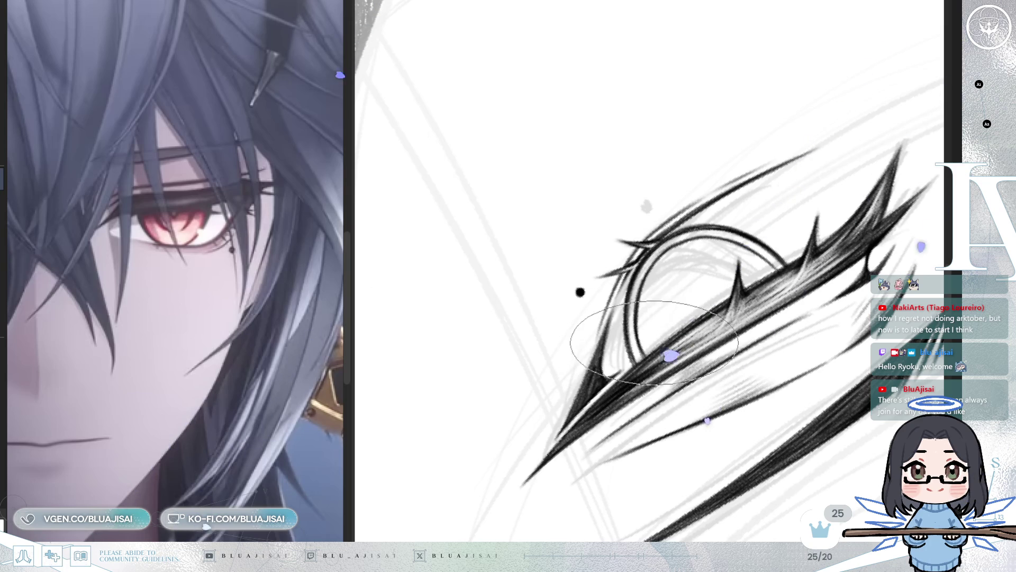
pyautogui.press('-')
pyautogui.press('-')
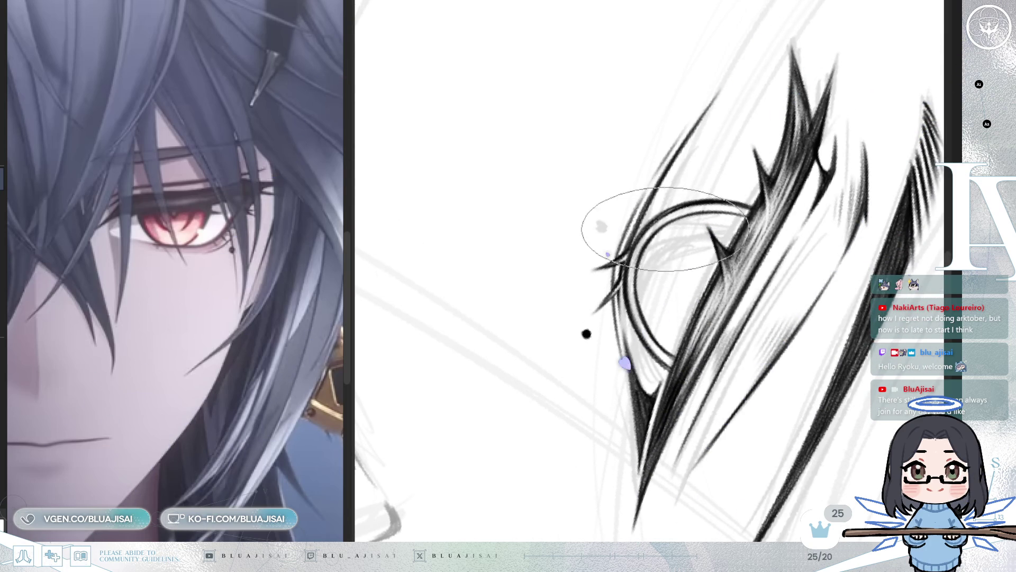
pyautogui.press('-')
pyautogui.press('-')
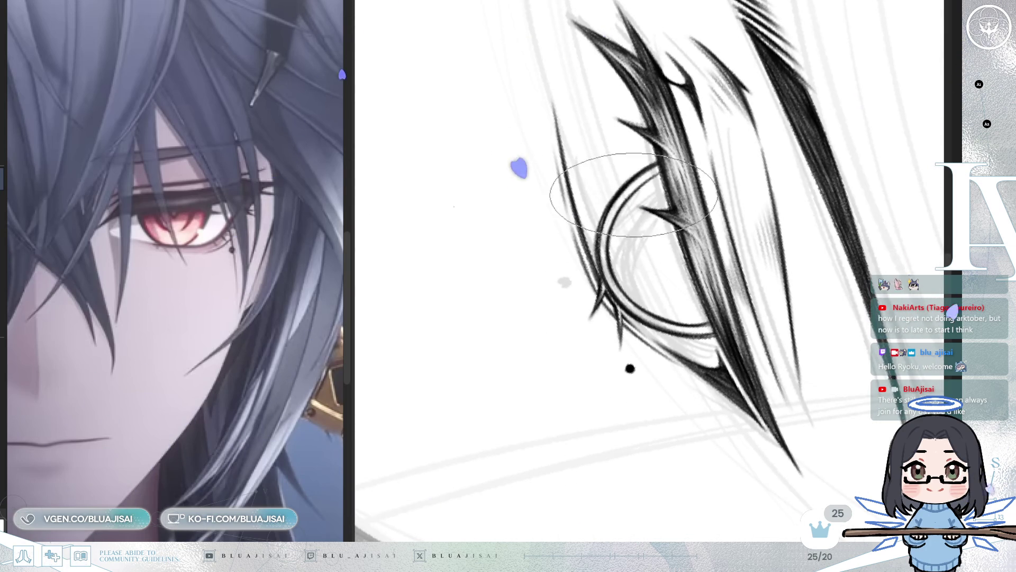
pyautogui.press('^')
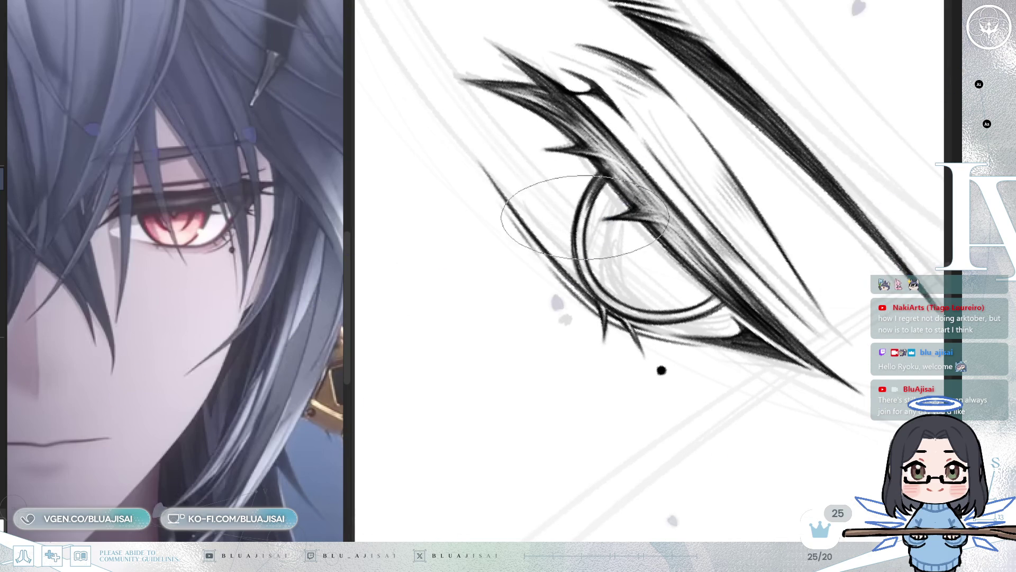
pyautogui.press('^')
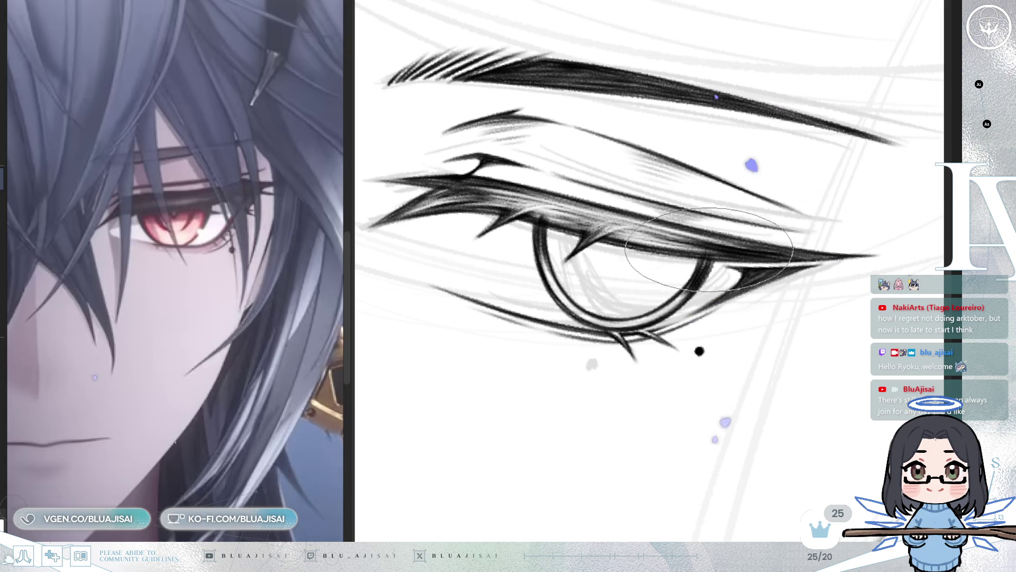
pyautogui.moveTo(688, 290); pyautogui.dragTo(669, 307)
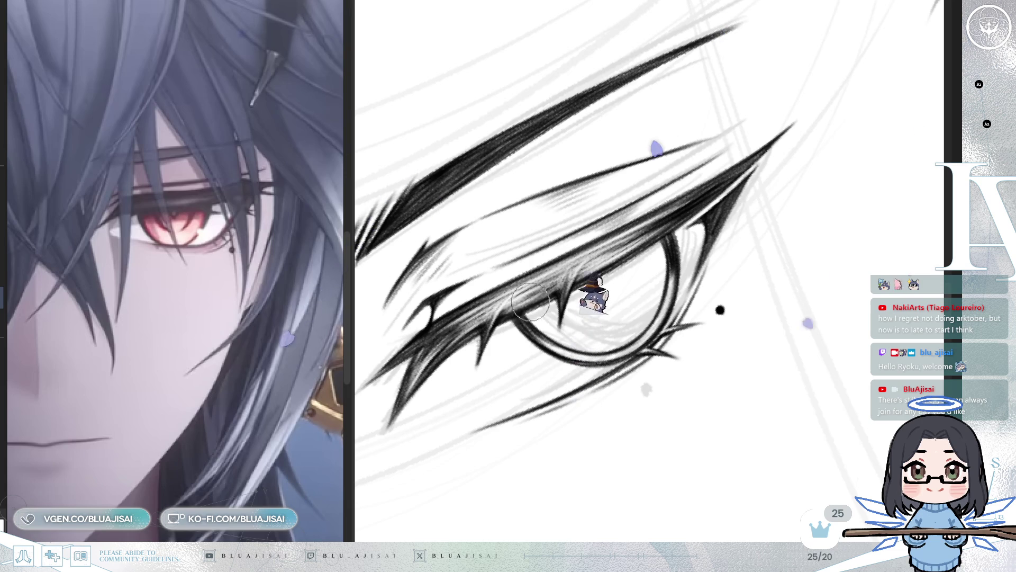
pyautogui.scroll(-5, 762, 191)
pyautogui.press('^')
pyautogui.press('^')
pyautogui.press('^')
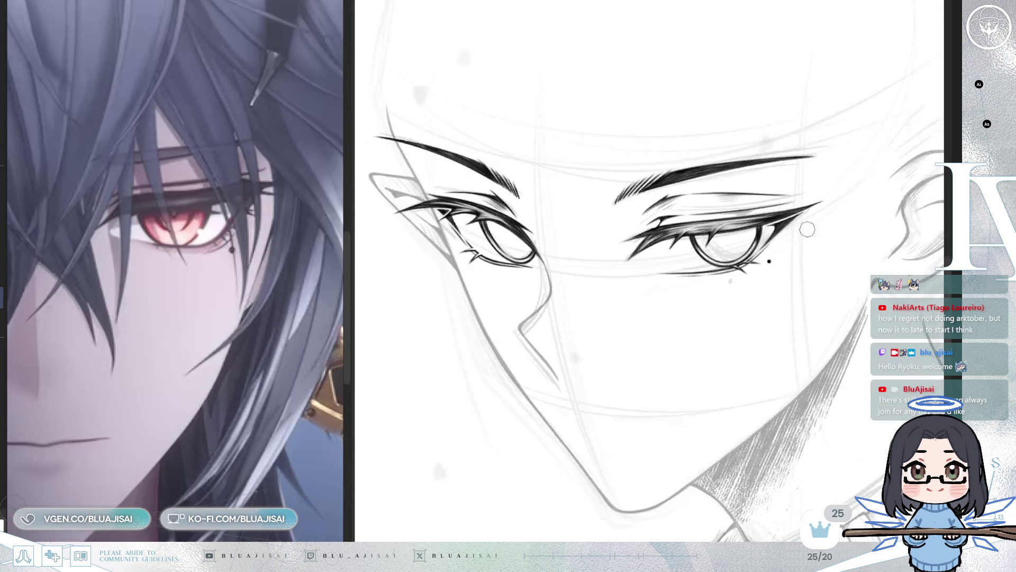